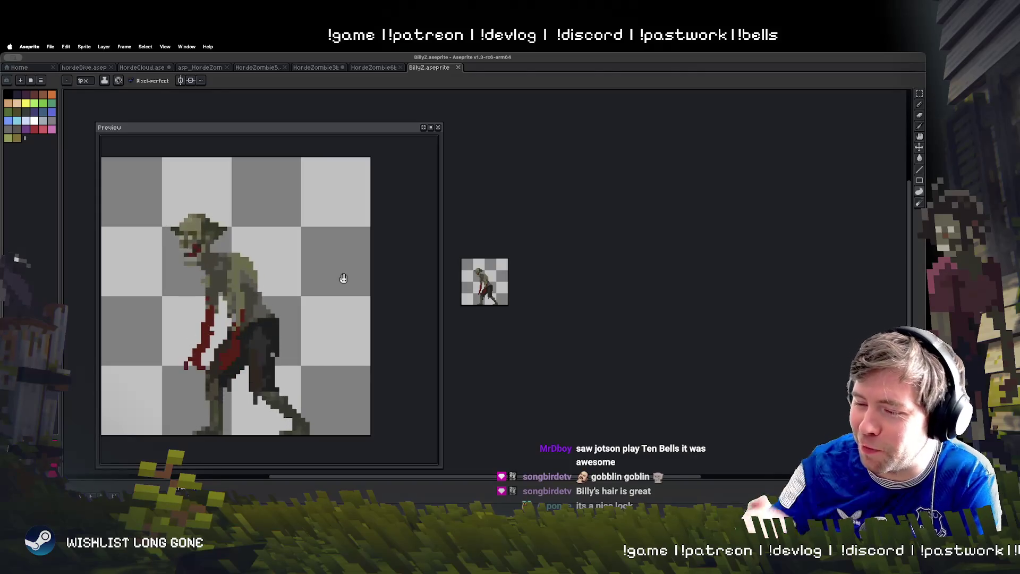
Switch from HordeZombie6b to the HordeZombie3b sprite and zoom out to see the whole zombie
key(ctrl+shift+Tab)
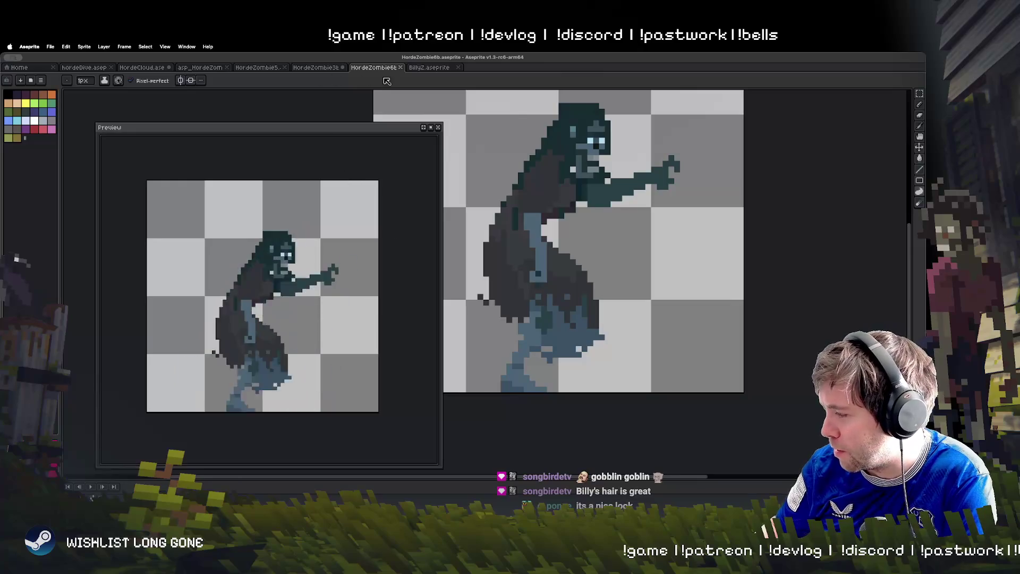
click(312, 68)
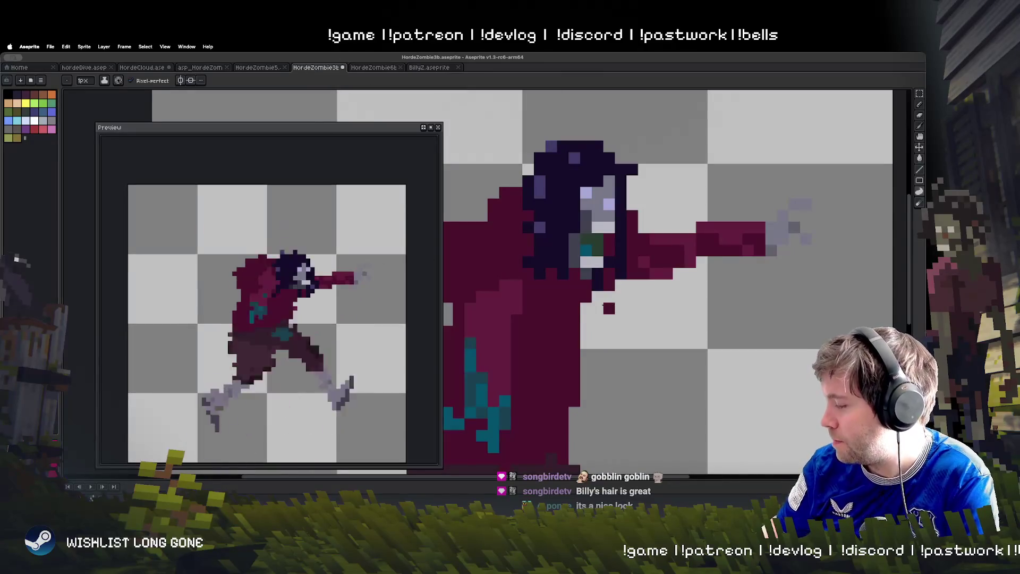
key(v)
scroll(606, 309, down, 2)
scroll(684, 229, down, 1)
scroll(680, 237, down, 1)
scroll(681, 234, up, 1)
Frame the zombie on the canvas and paint over teal torso pixels in dark red
key(b)
scroll(628, 409, left, 4)
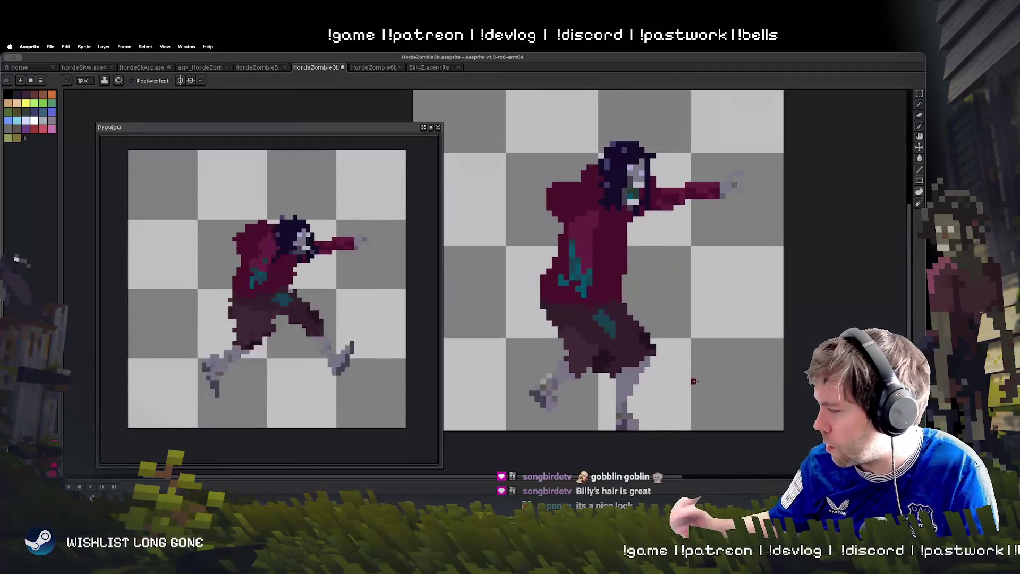
key(h)
drag(592, 369, 568, 387)
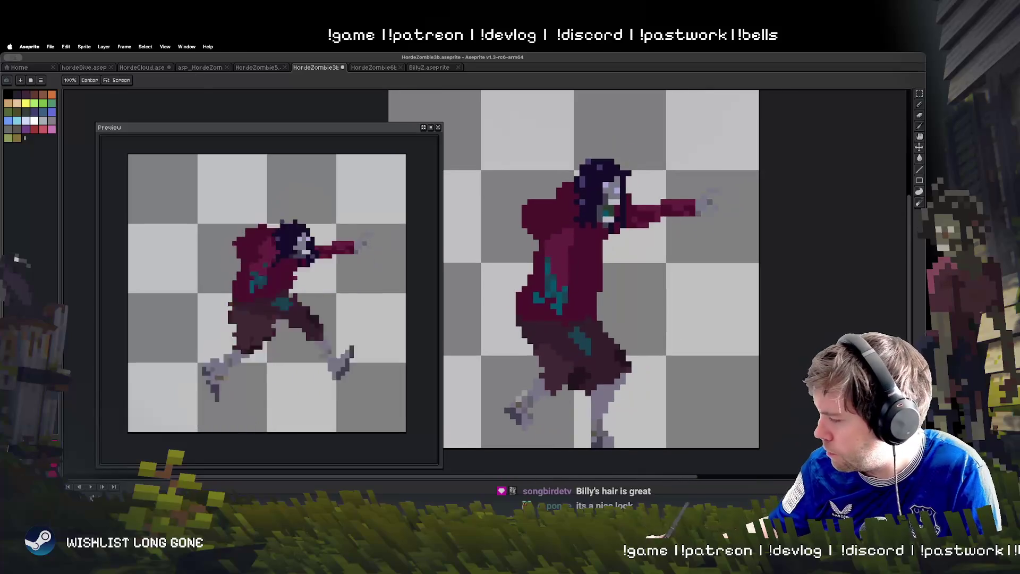
key(b)
mouse_move(547, 266)
mouse_down()
mouse_move(547, 292)
mouse_move(562, 302)
mouse_move(553, 291)
mouse_up()
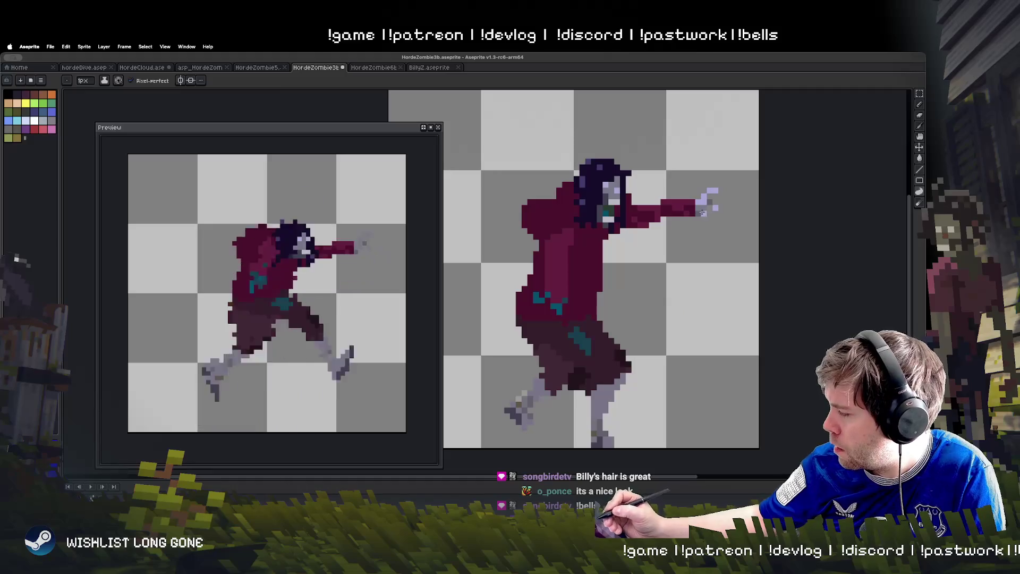
Darken the lighter pixels along the hair's left edge
scroll(584, 168, left, 1)
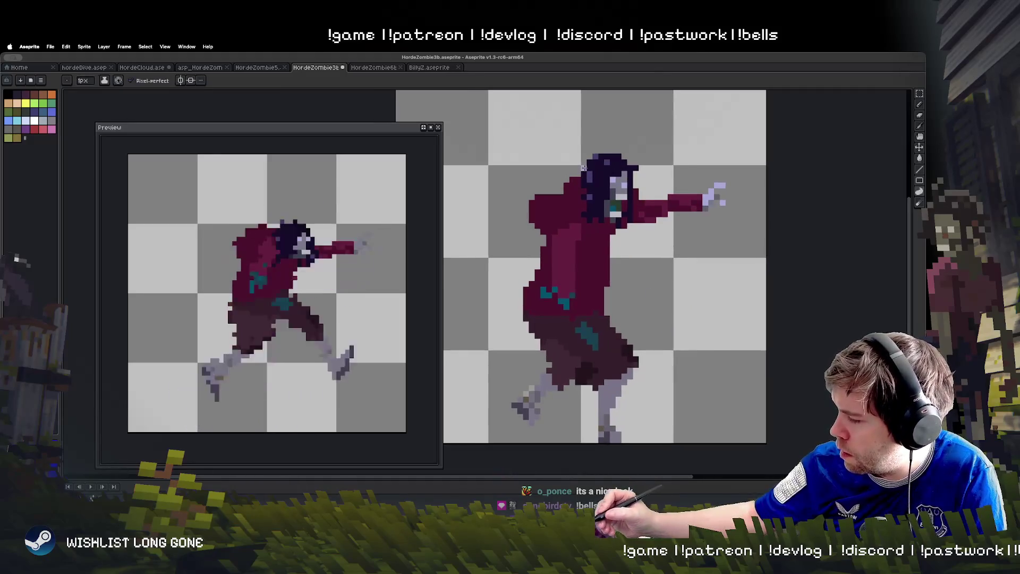
key(Right)
key(Left)
drag(589, 169, 587, 195)
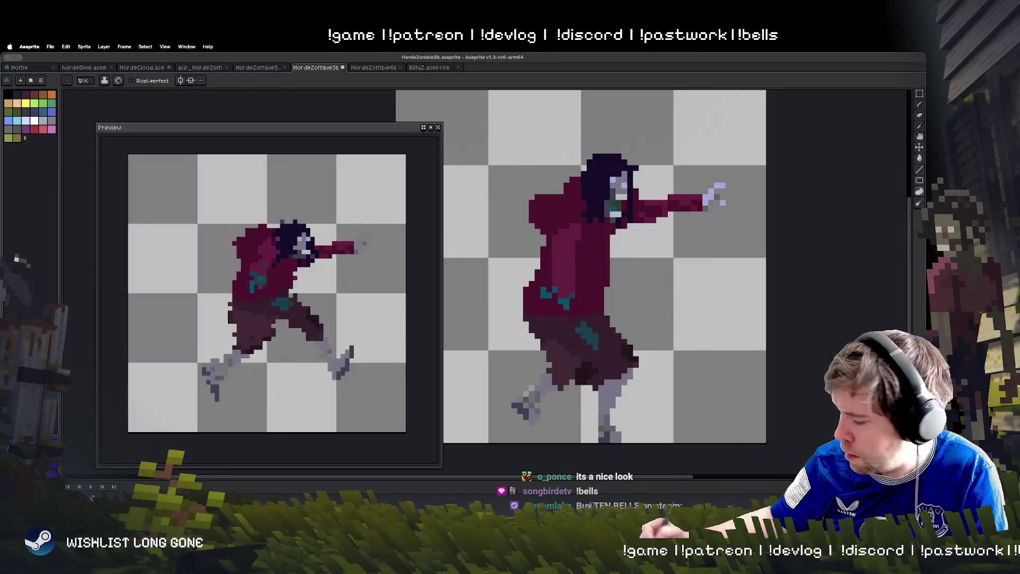
On the crouching frame, erase the stray hood pixels at the top-left
key(Right)
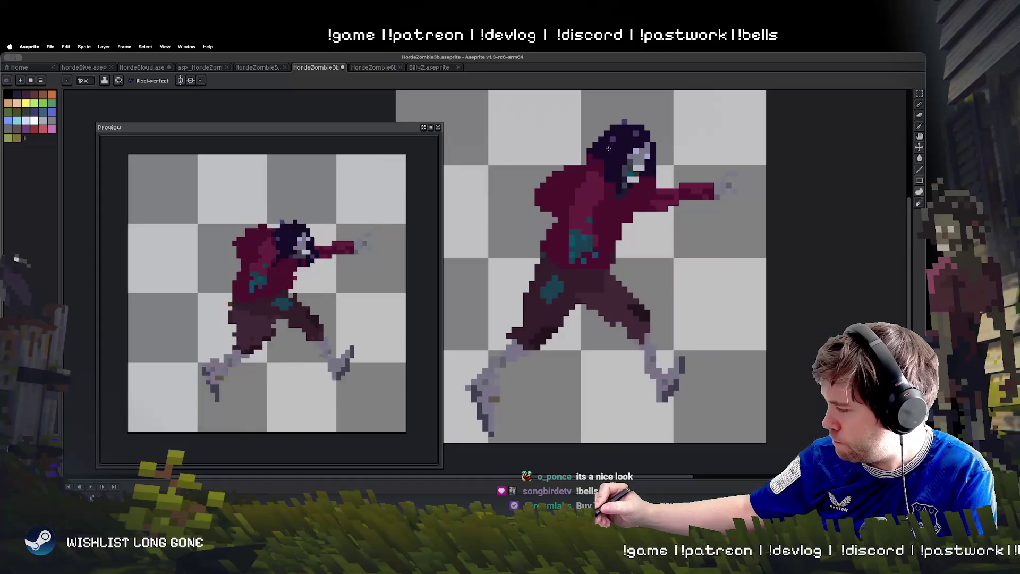
key(Right)
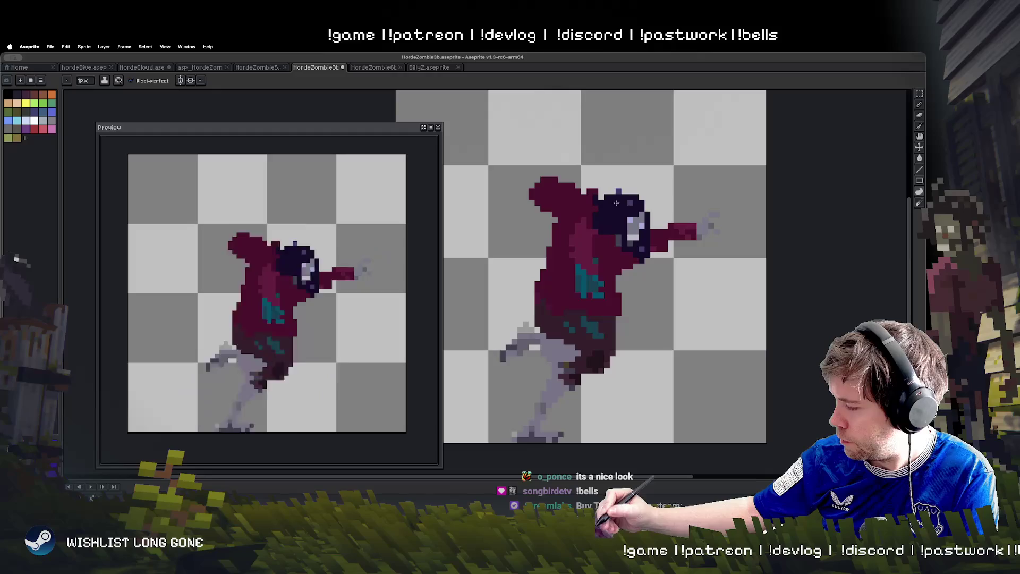
key(Left)
key(Right)
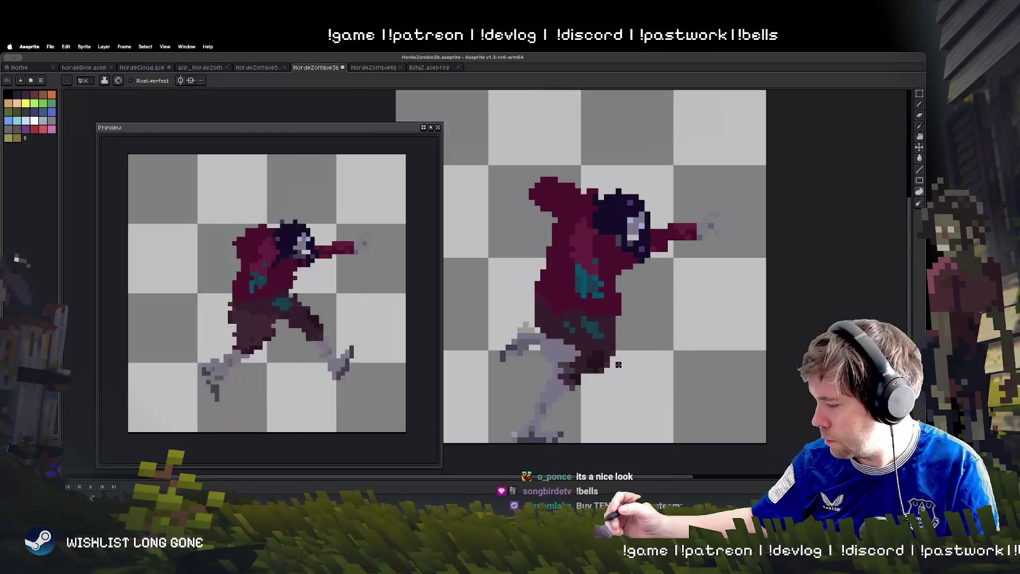
key(e)
mouse_move(532, 180)
mouse_down()
mouse_move(569, 212)
mouse_move(590, 197)
mouse_move(560, 185)
mouse_up()
key(b)
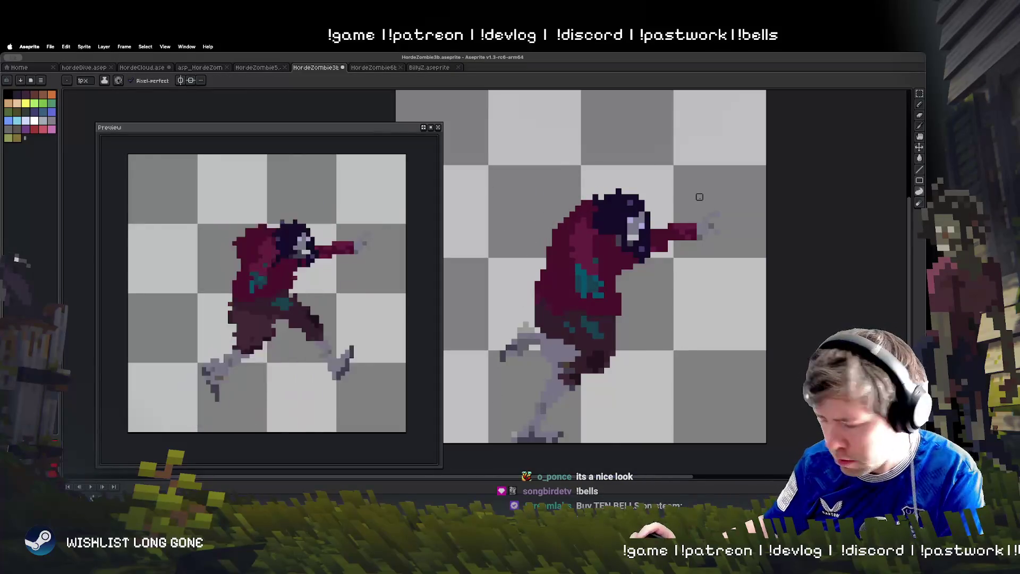
Step through the running frames and play the animation to compare poses
key(Right)
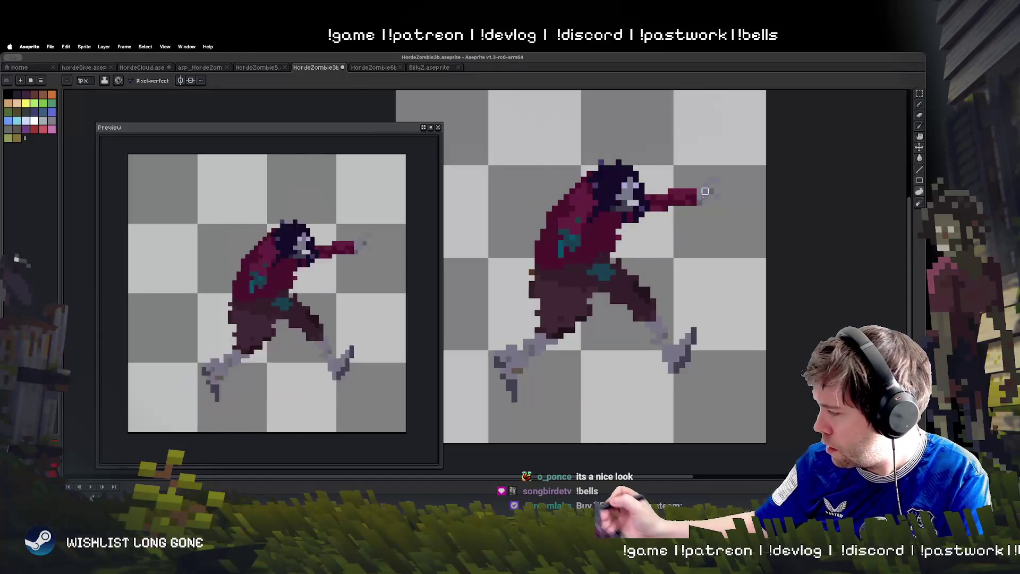
key(Left)
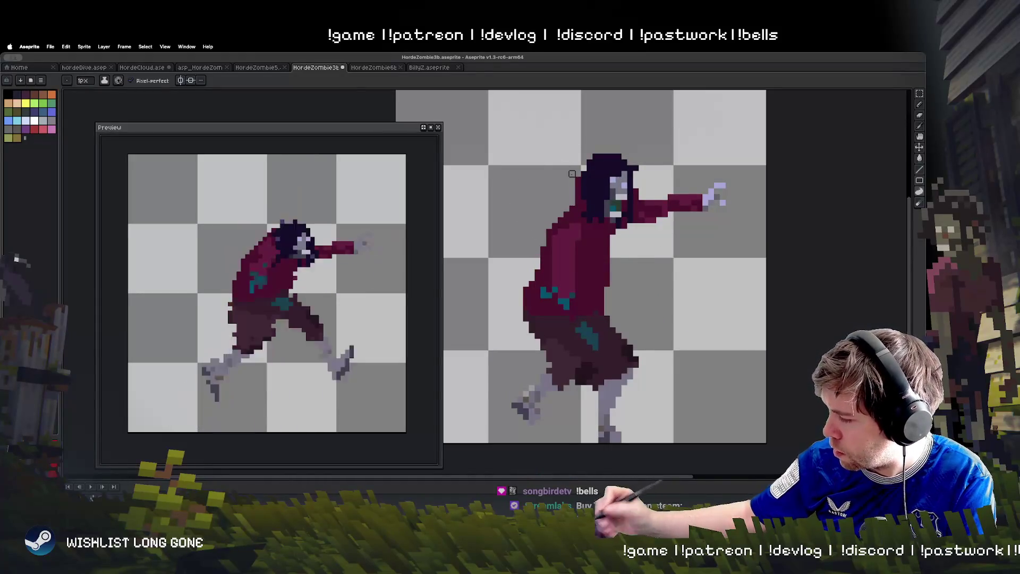
key(Right)
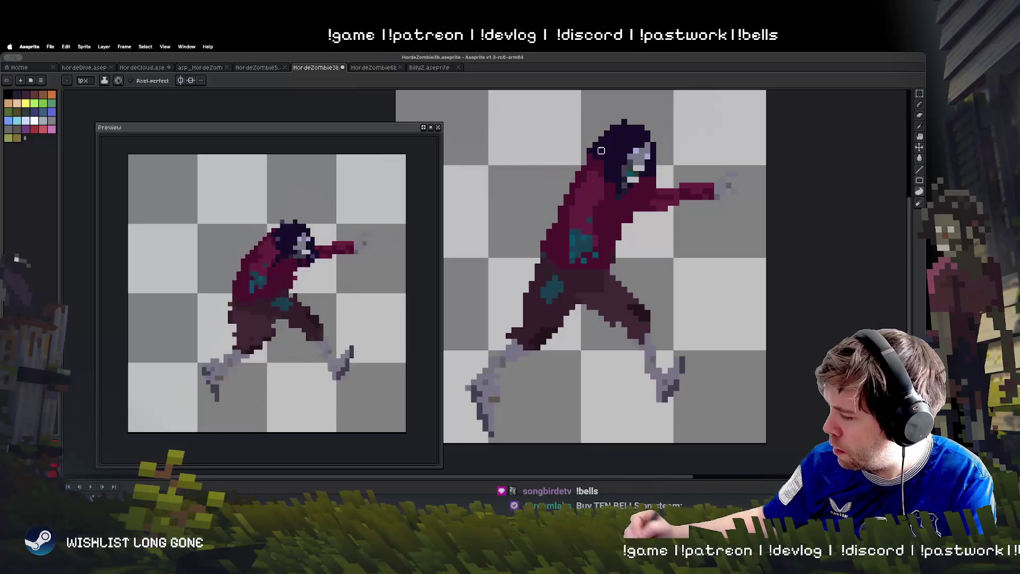
key(Return)
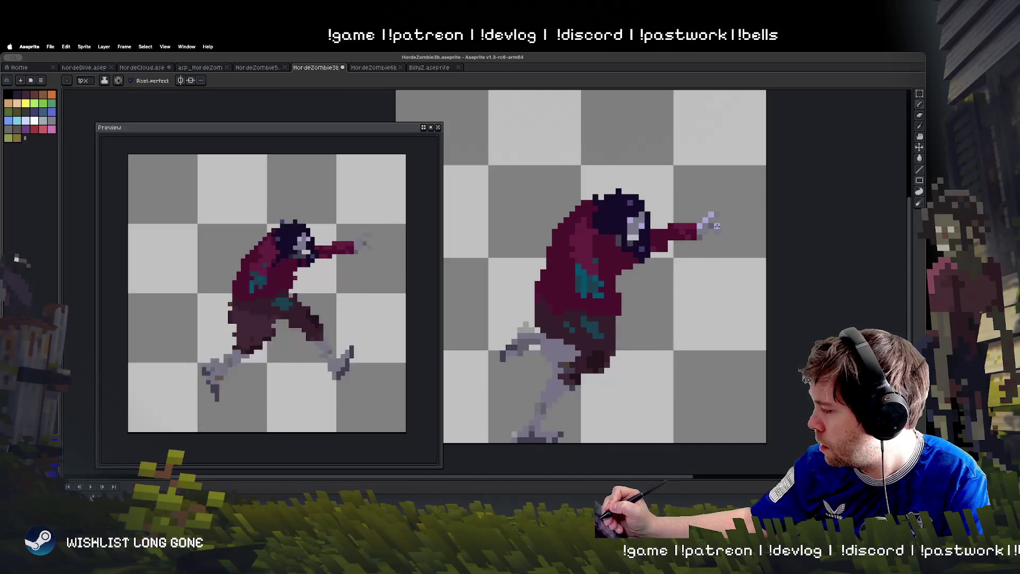
key(Right)
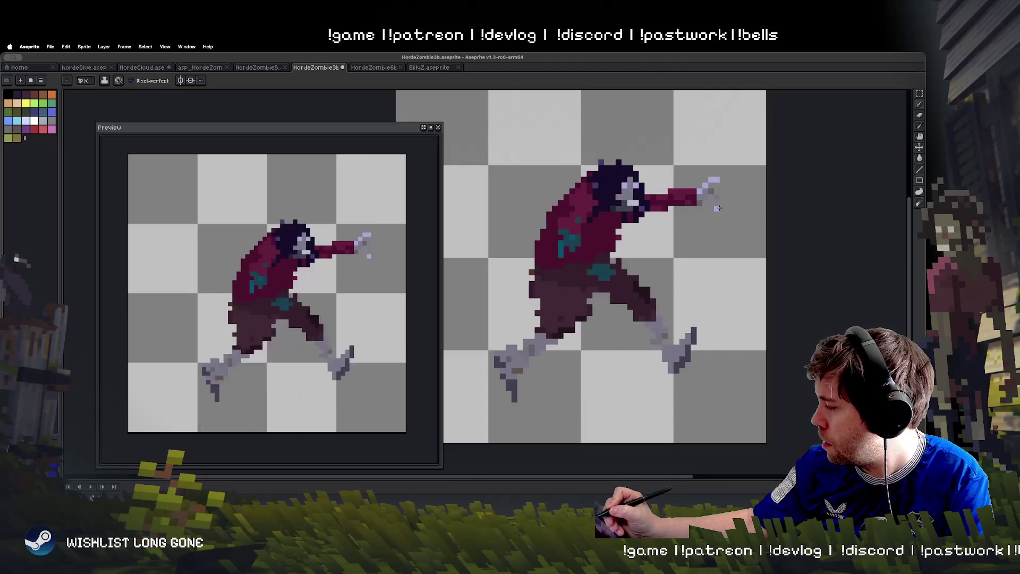
key(Left)
key(Right)
key(Right)
key(Right)
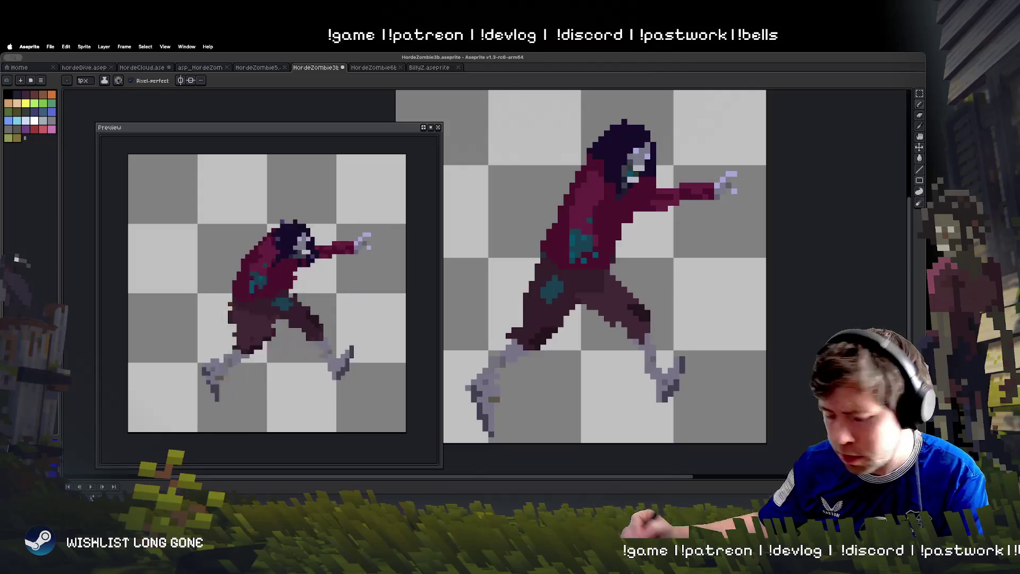
Darken the left torso edge and paint over the teal torso patches in dark red across several frames
mouse_move(572, 234)
mouse_down()
mouse_move(593, 169)
mouse_move(605, 289)
mouse_up()
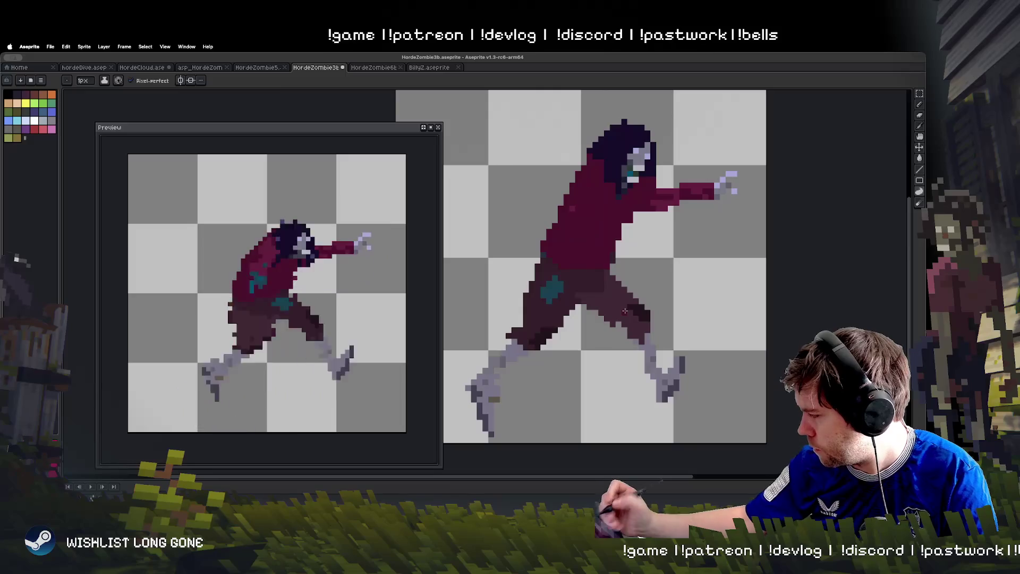
key(period)
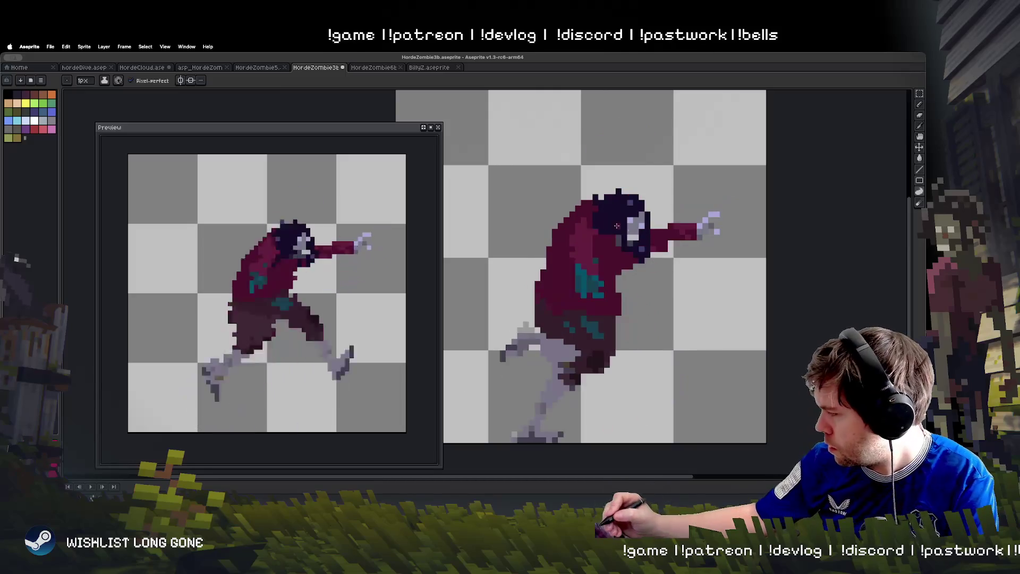
drag(571, 232, 574, 288)
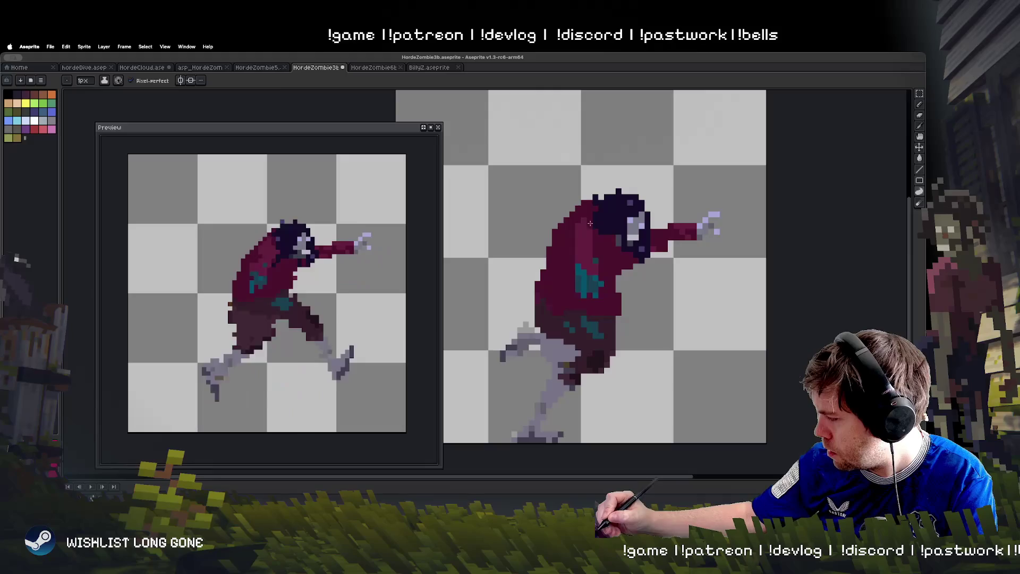
key(period)
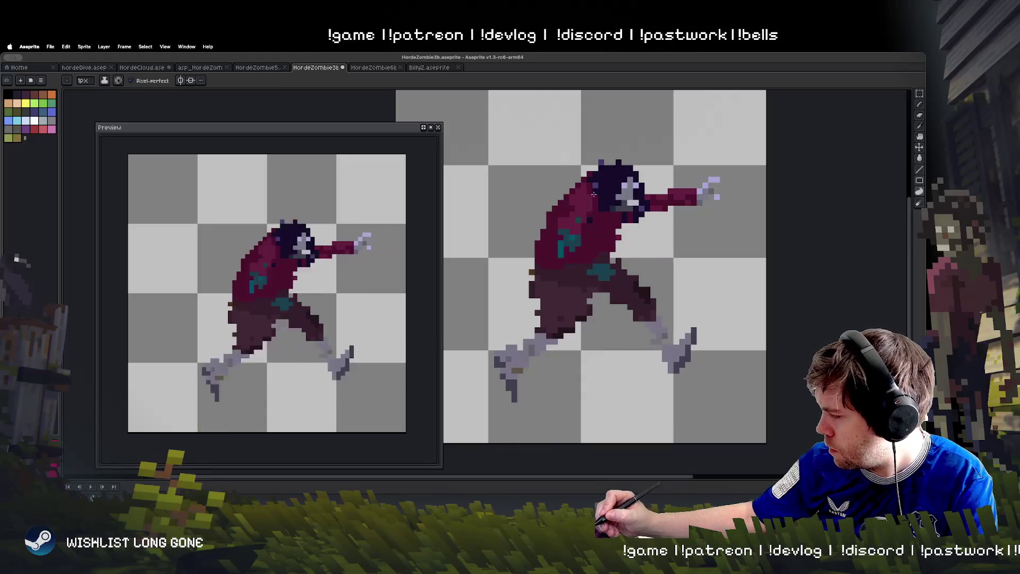
drag(584, 192, 565, 255)
key(period)
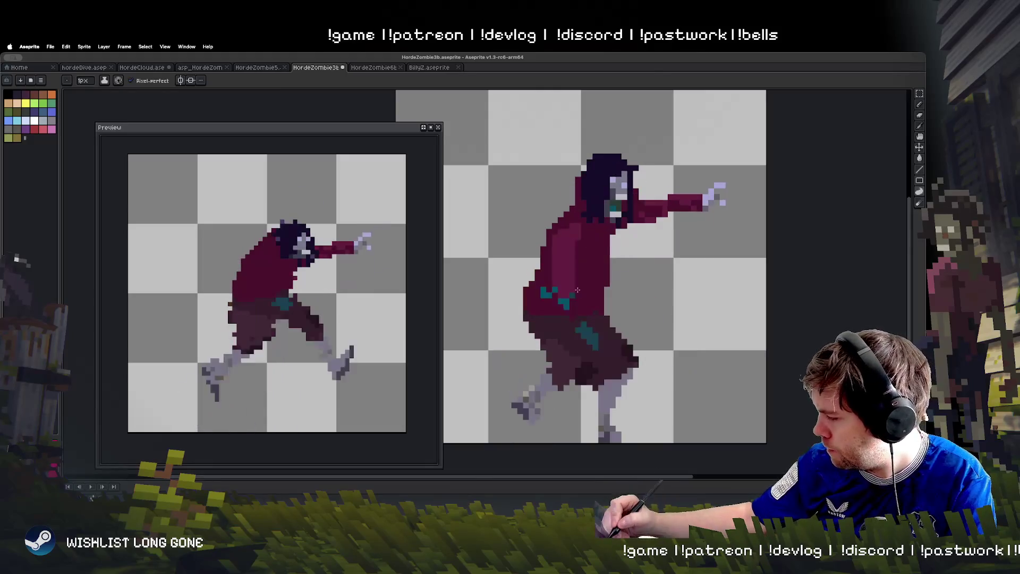
drag(561, 316, 577, 214)
Choose the rectangular selection mode
key(comma)
key(comma)
key(comma)
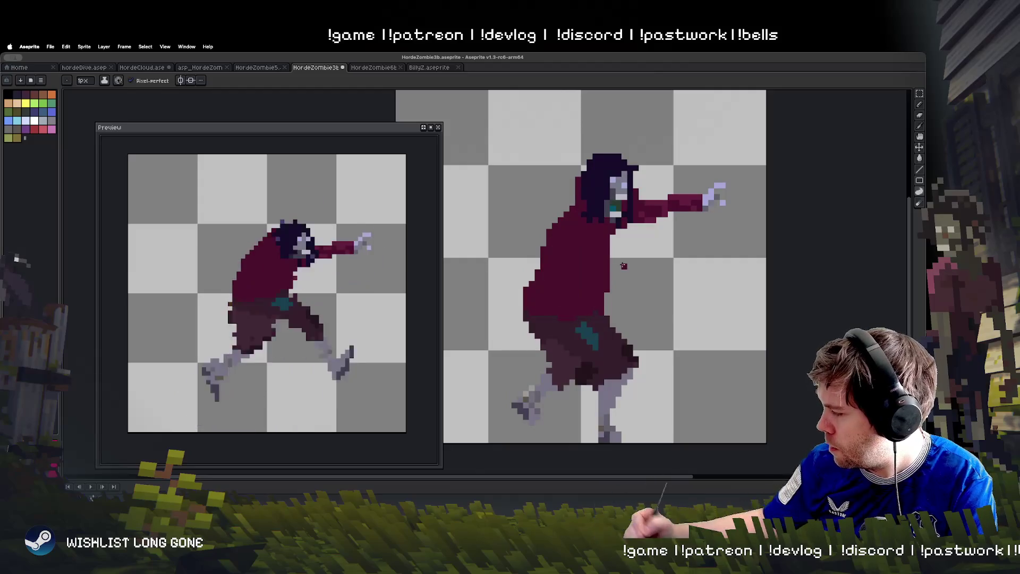
key(comma)
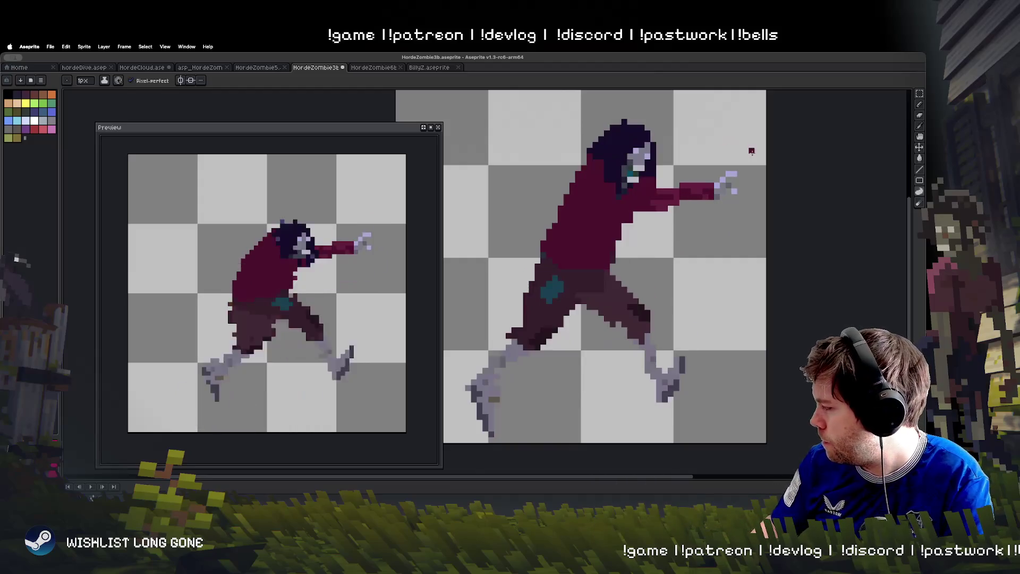
click(920, 93)
Select the outstretched arm, rotate it about 45° clockwise and set it onto the shoulder
drag(638, 177, 744, 218)
drag(700, 158, 762, 205)
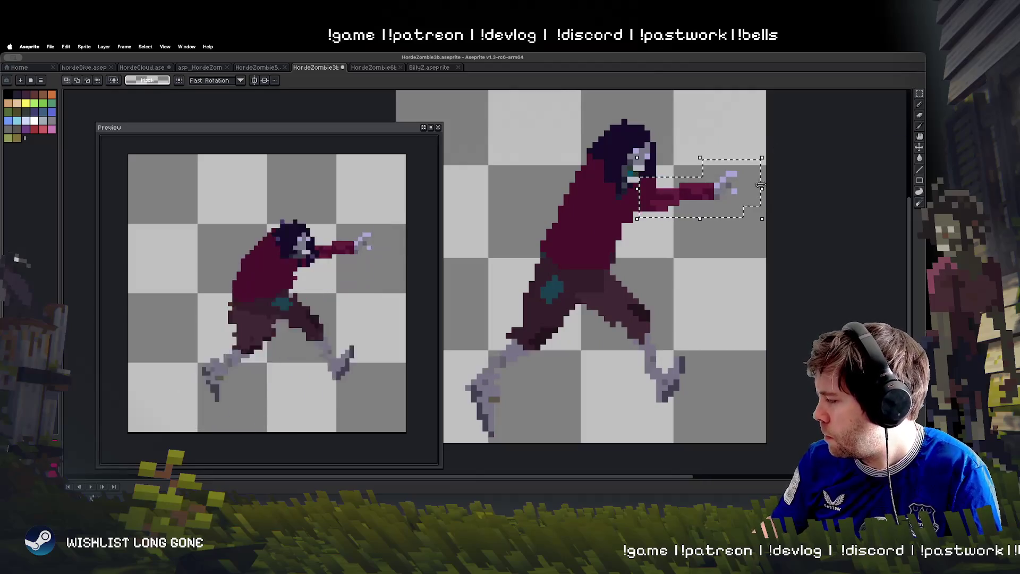
drag(768, 154, 781, 217)
drag(716, 193, 691, 237)
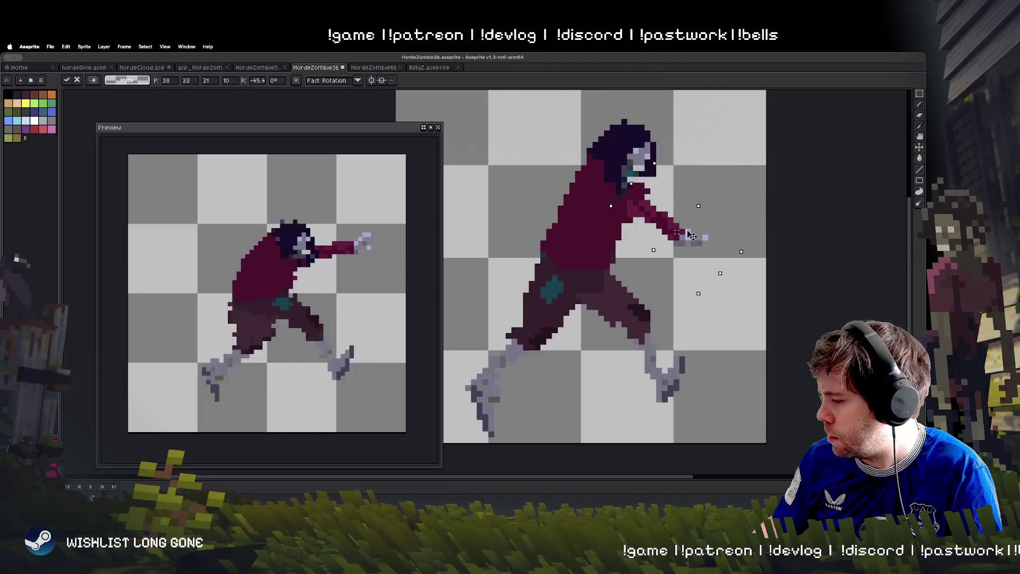
click(717, 191)
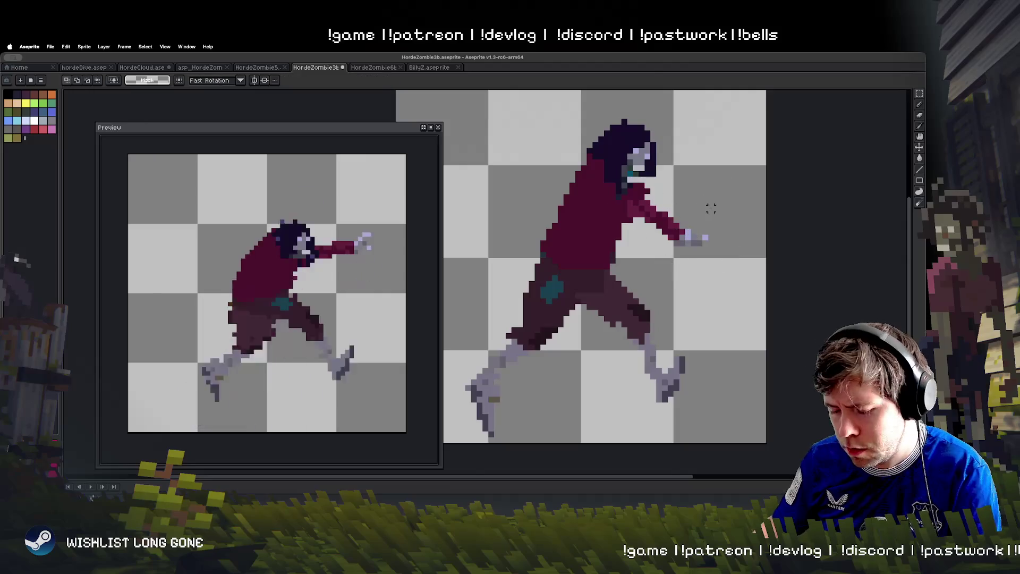
Lower the rotated arm on the next frame and play the animation to check it
key(Right)
mouse_move(634, 185)
mouse_down()
mouse_move(750, 260)
mouse_move(776, 209)
mouse_move(718, 218)
mouse_move(696, 260)
mouse_up()
click(746, 371)
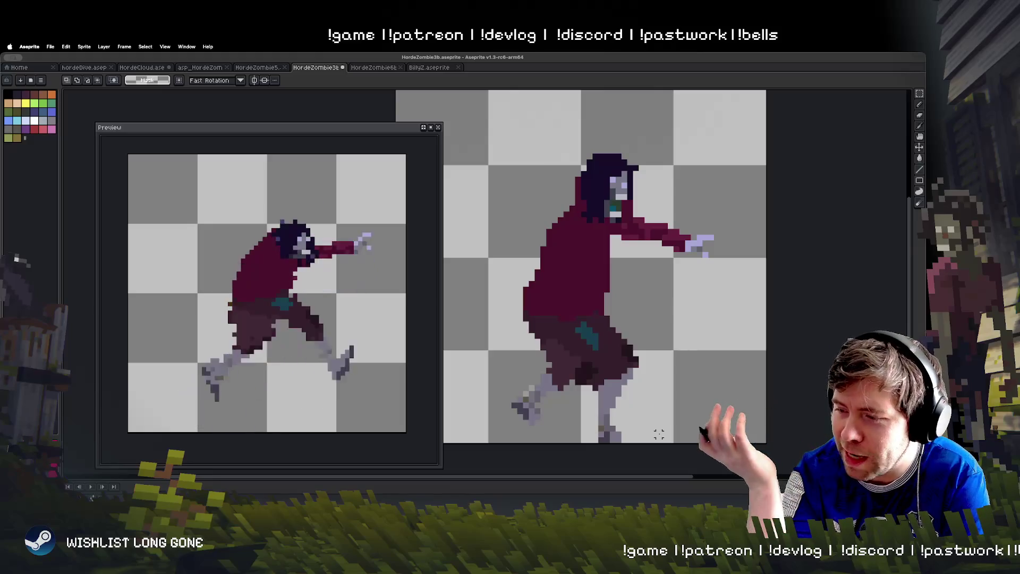
key(Return)
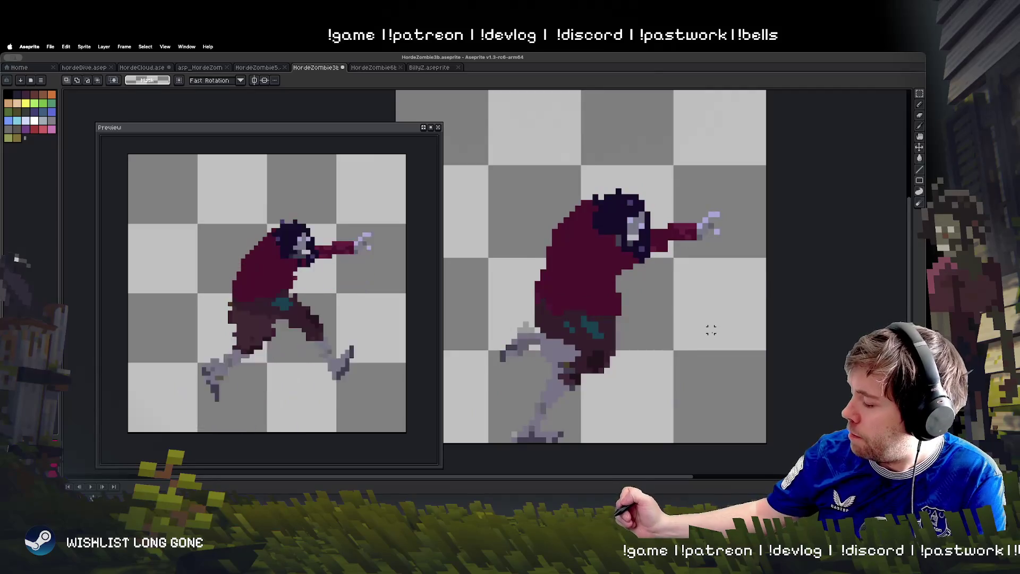
Paste a copy of the reaching arm, placed higher and slightly further forward
mouse_move(646, 179)
mouse_down()
mouse_move(657, 199)
mouse_move(753, 247)
mouse_up()
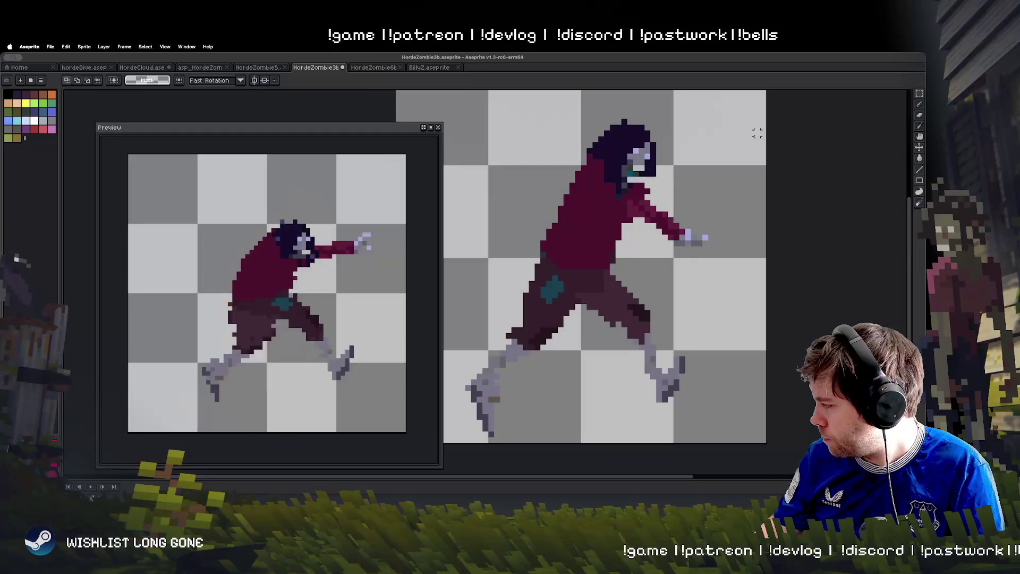
key(ctrl+v)
drag(678, 186, 689, 168)
click(772, 184)
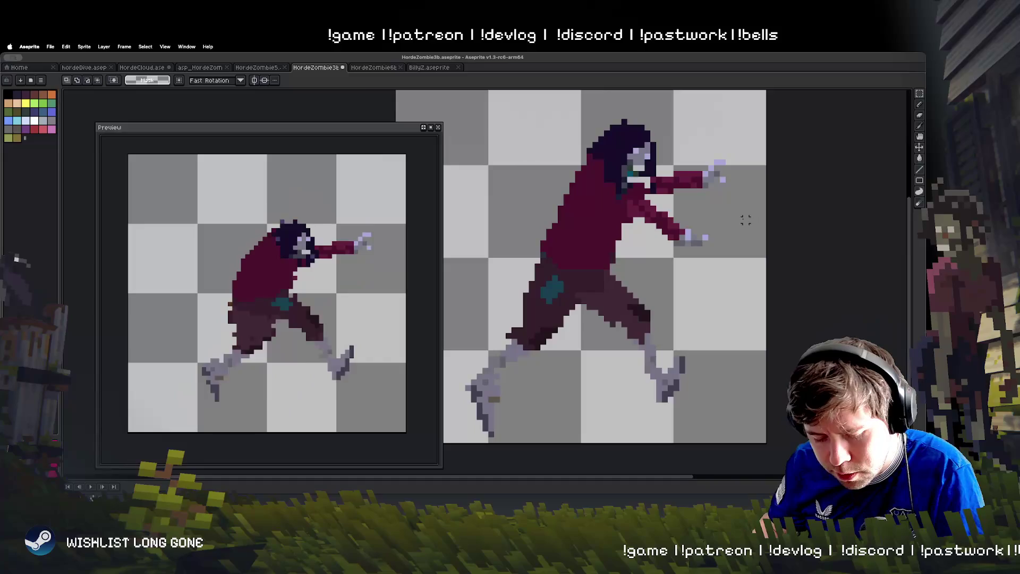
Paint over the dark seam across the raised arm in the sleeve's red, then move to another frame
key(b)
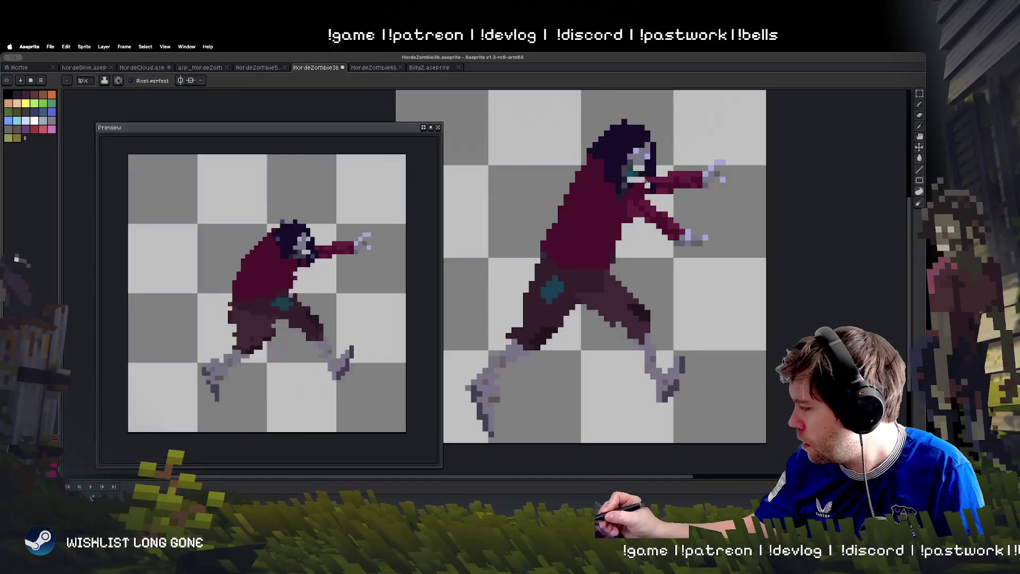
drag(591, 198, 680, 183)
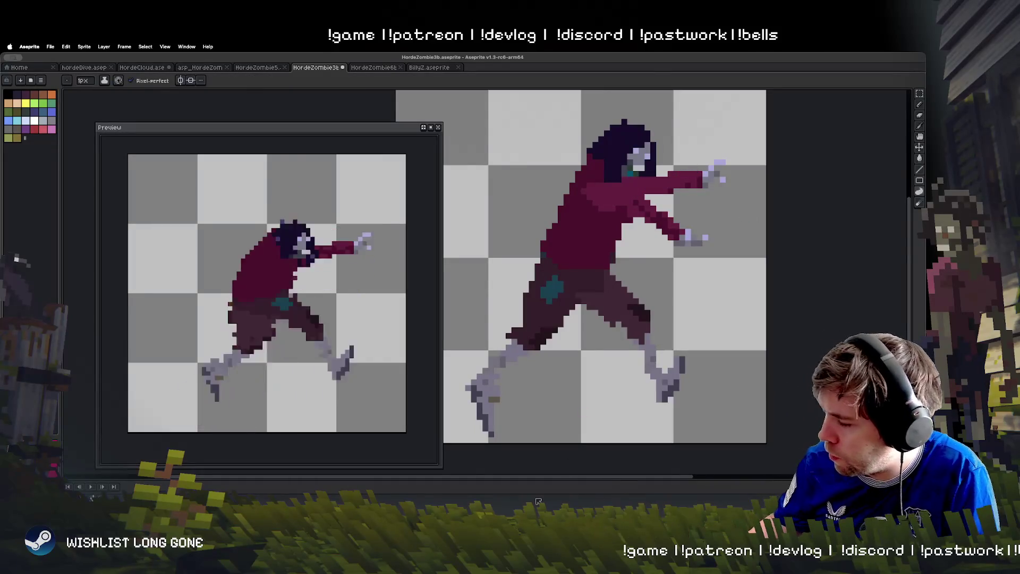
key(Right)
key(Right)
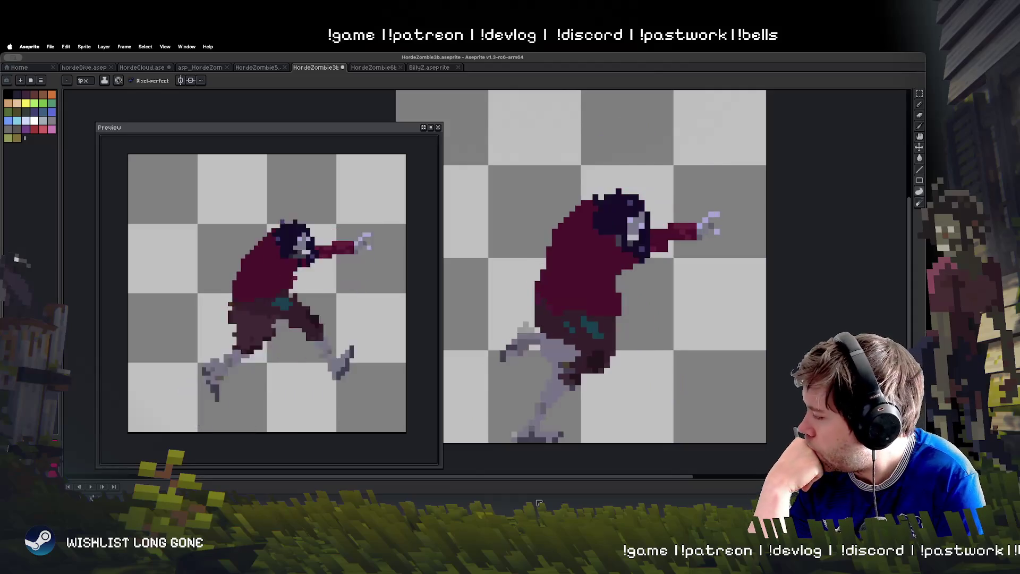
click(920, 98)
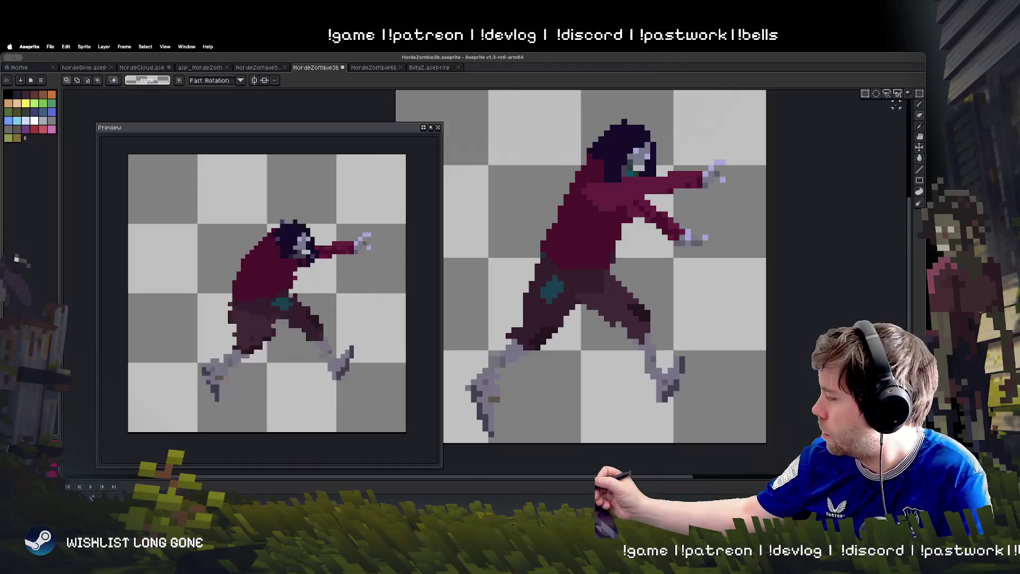
Lasso-select the raised arm, copy it, and paste it onto the crouching frame 5 px lower
click(899, 96)
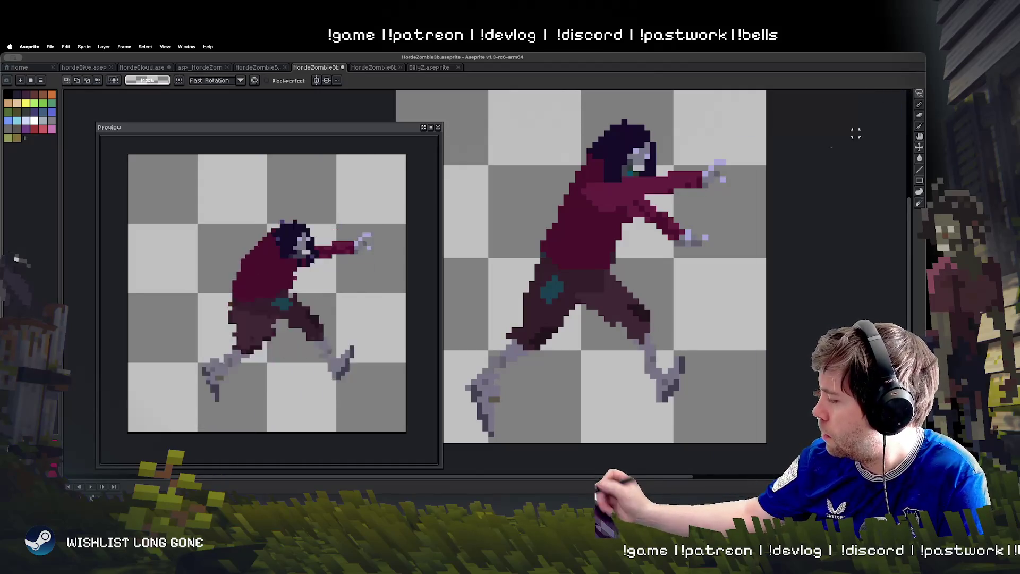
mouse_move(613, 179)
mouse_down()
mouse_move(685, 172)
mouse_move(707, 196)
mouse_move(628, 197)
mouse_up()
key(v)
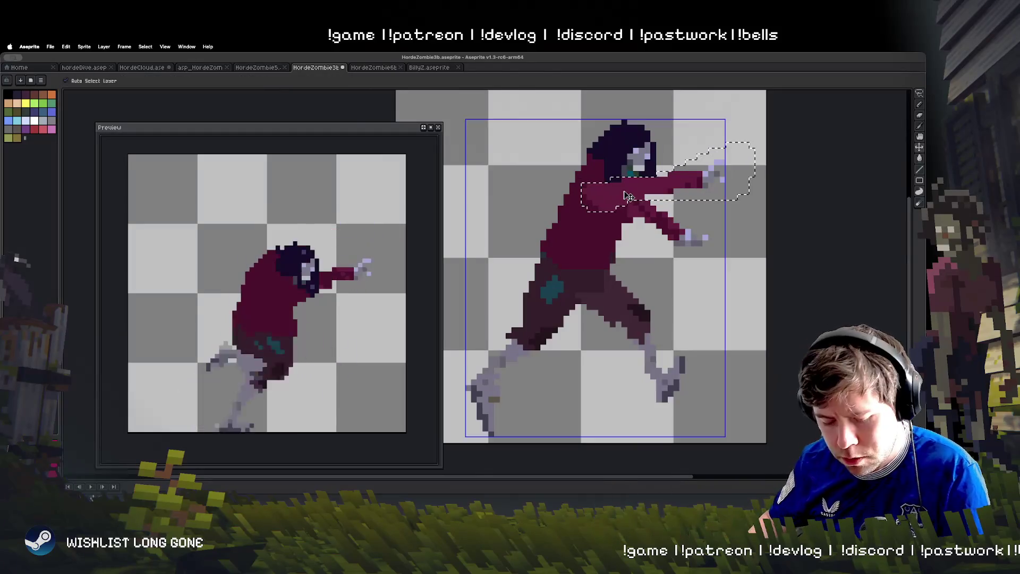
key(q)
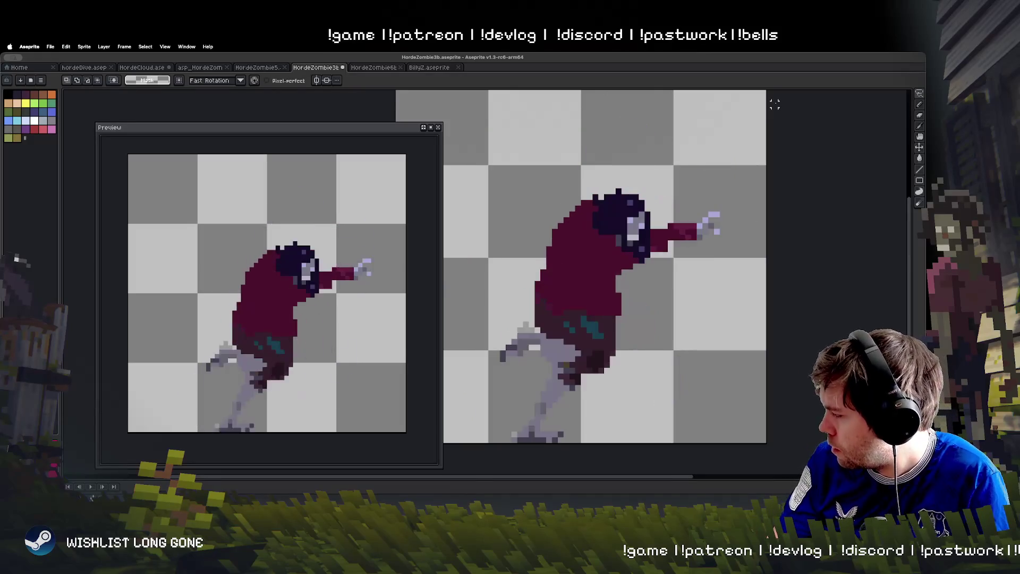
key(Return)
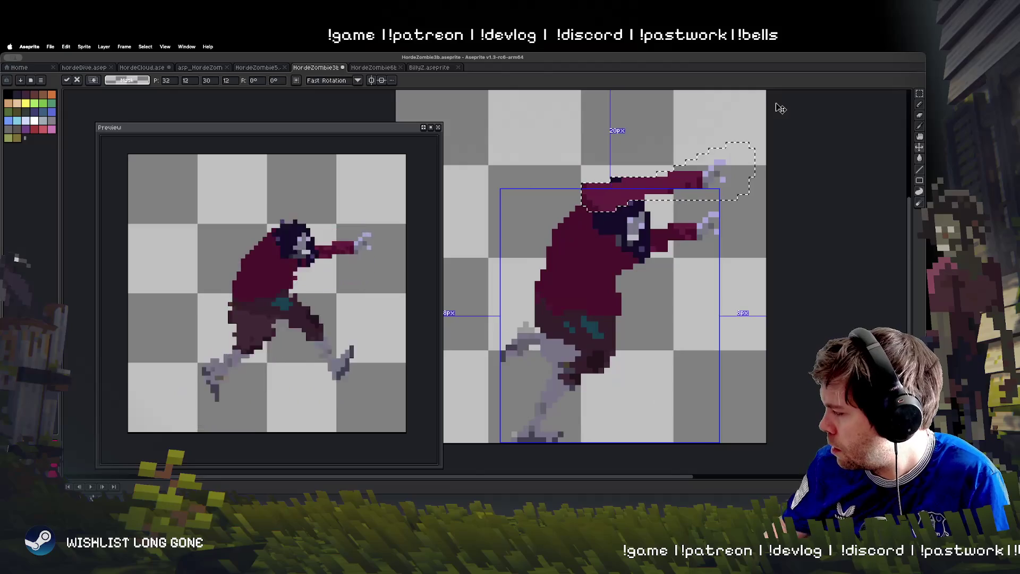
drag(738, 166, 737, 195)
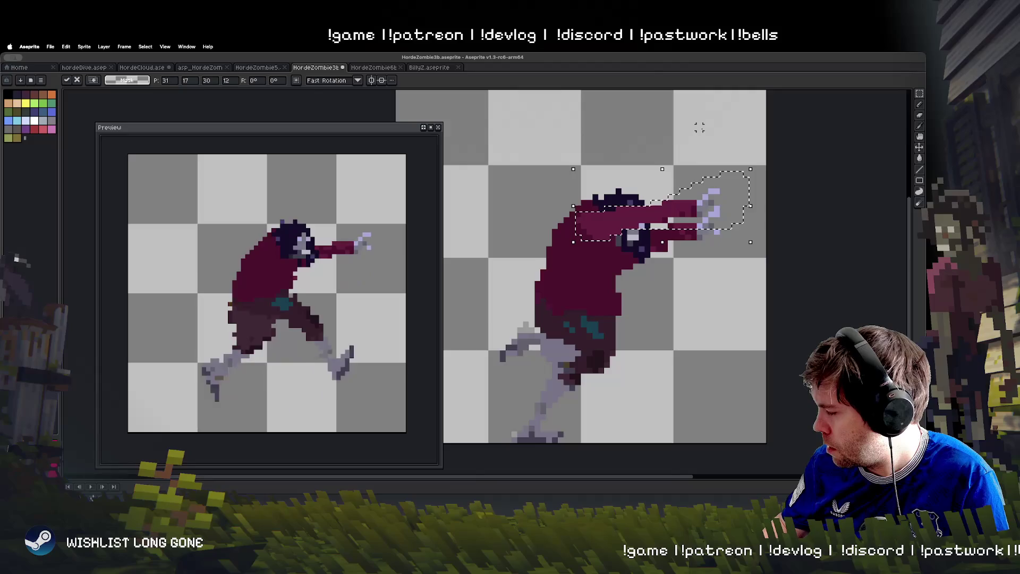
key(ctrl+d)
Try raising and tilting the next frame's arm about 26°, then cancel the change
key(Return)
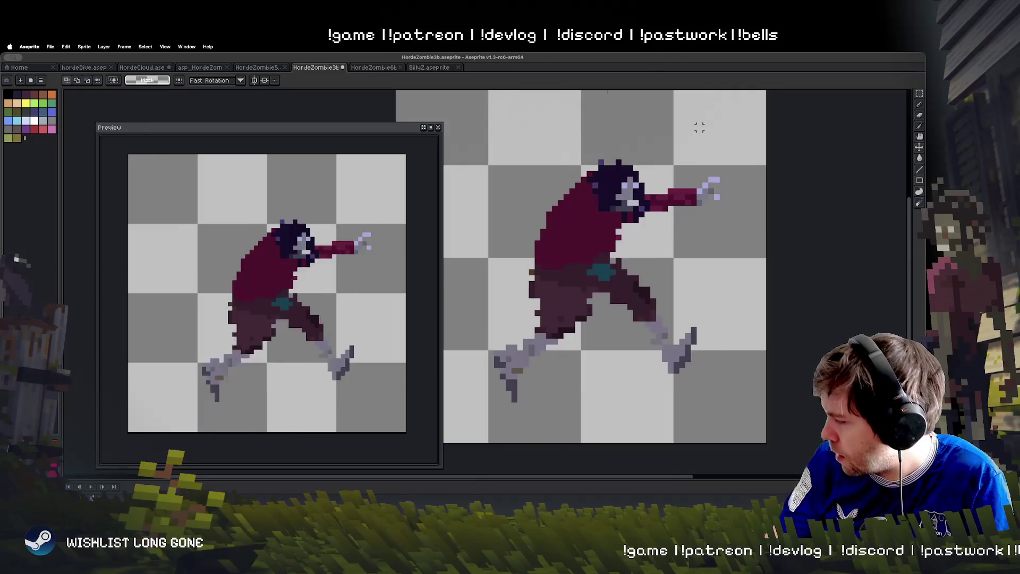
drag(699, 128, 707, 175)
drag(672, 209, 672, 193)
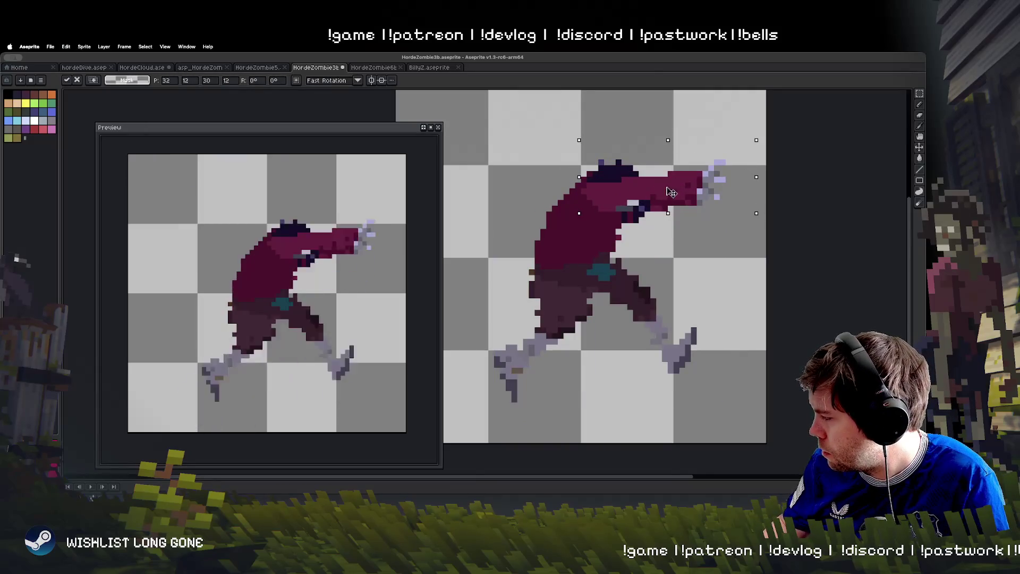
mouse_move(741, 153)
mouse_down()
mouse_move(683, 186)
mouse_move(679, 204)
mouse_up()
key(Escape)
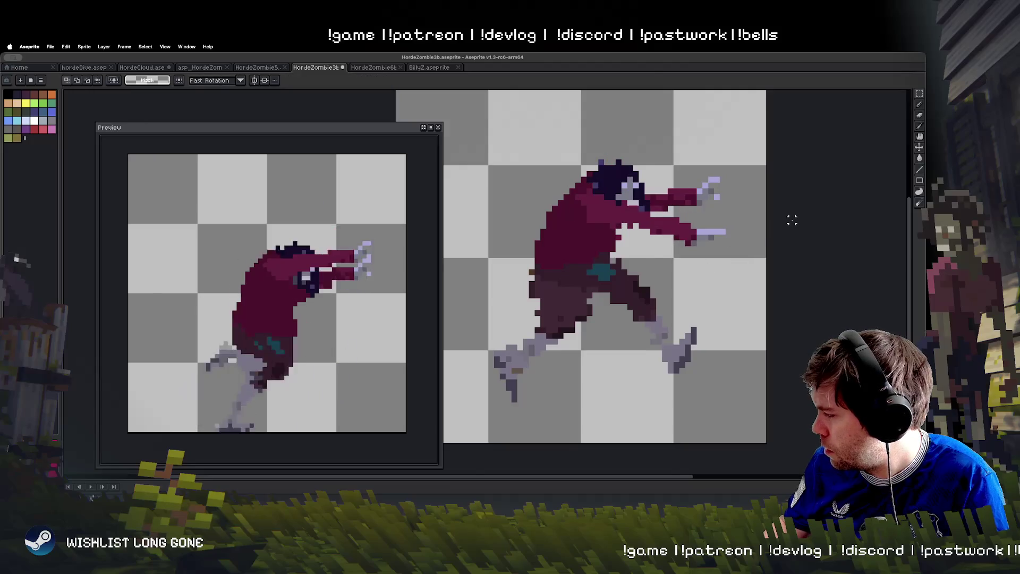
Paste the arm into the upright reaching frame, rotate it clockwise into place, and play the animation
key(Right)
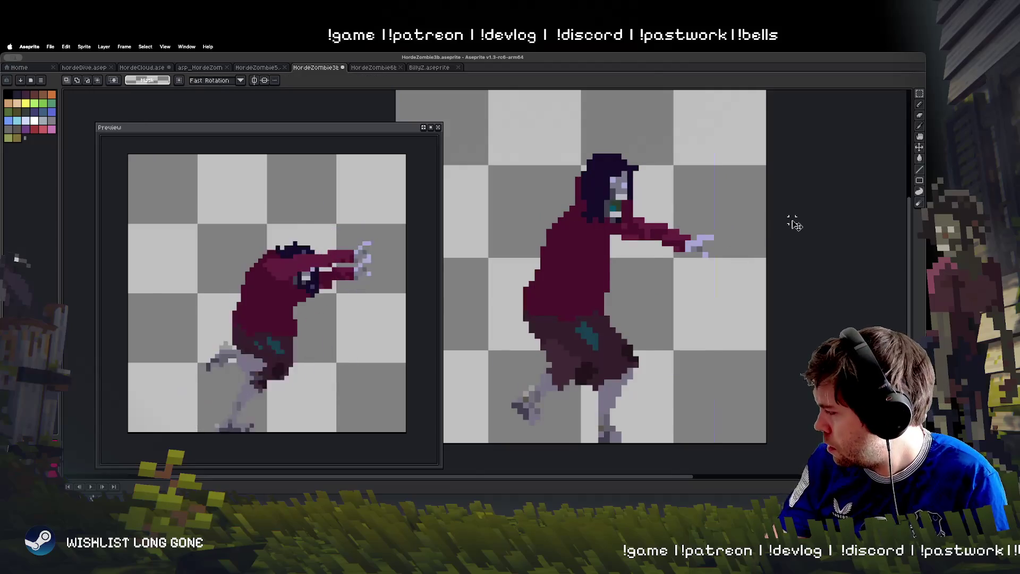
key(ctrl+v)
mouse_move(694, 193)
mouse_down()
mouse_move(697, 211)
mouse_move(683, 228)
mouse_up()
drag(753, 249, 741, 322)
drag(683, 235, 668, 275)
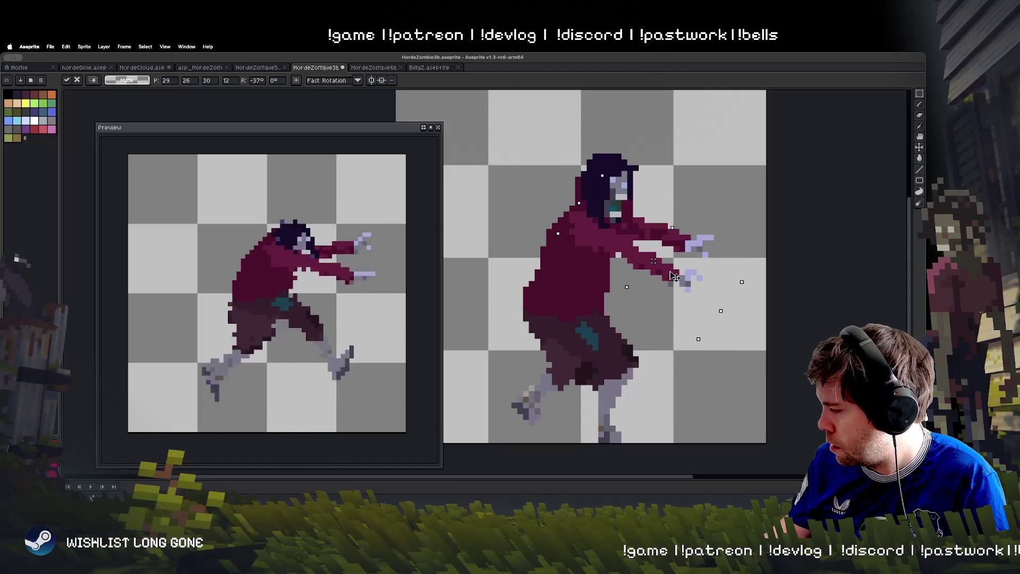
click(741, 209)
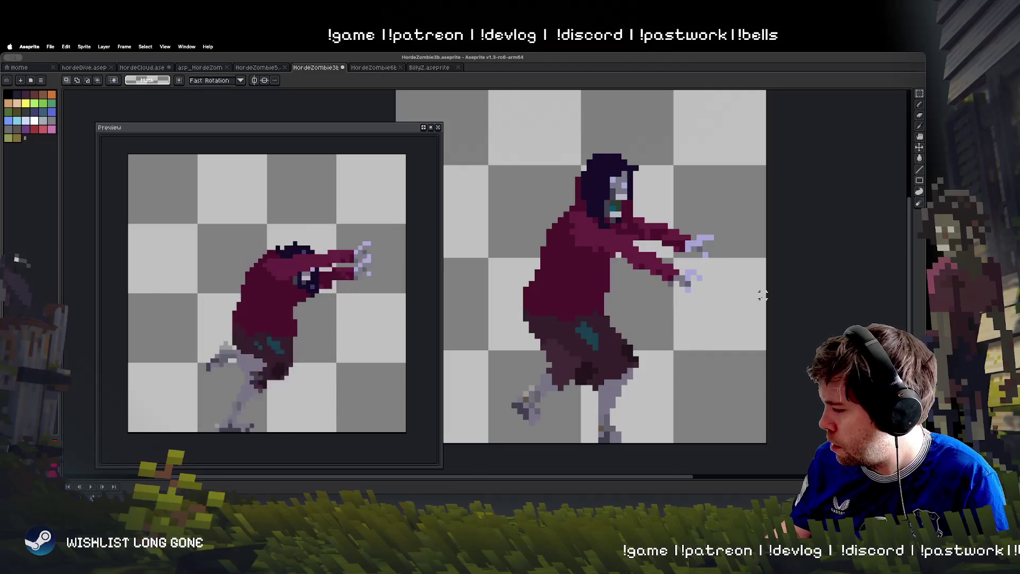
key(Return)
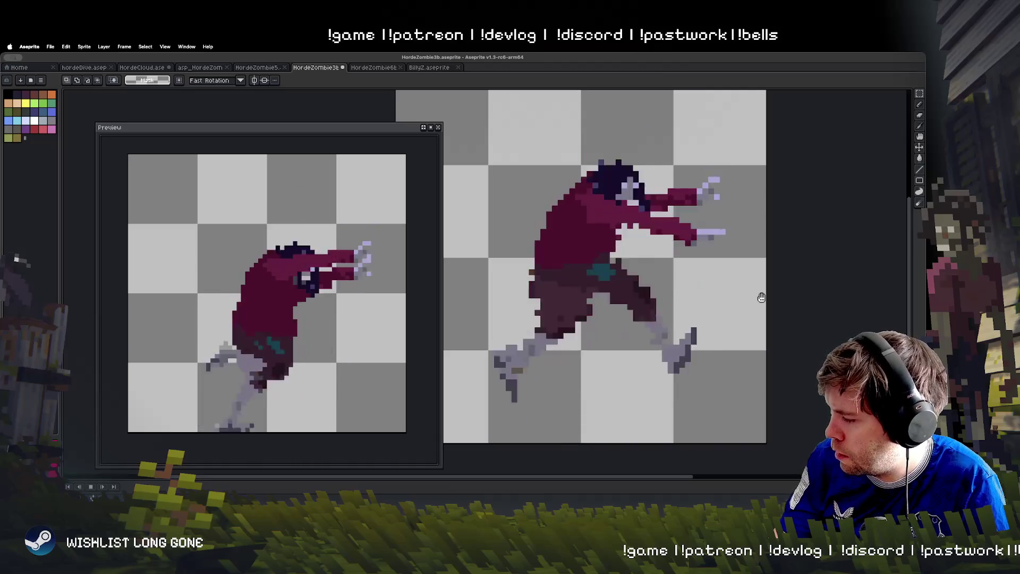
key(Return)
key(Return)
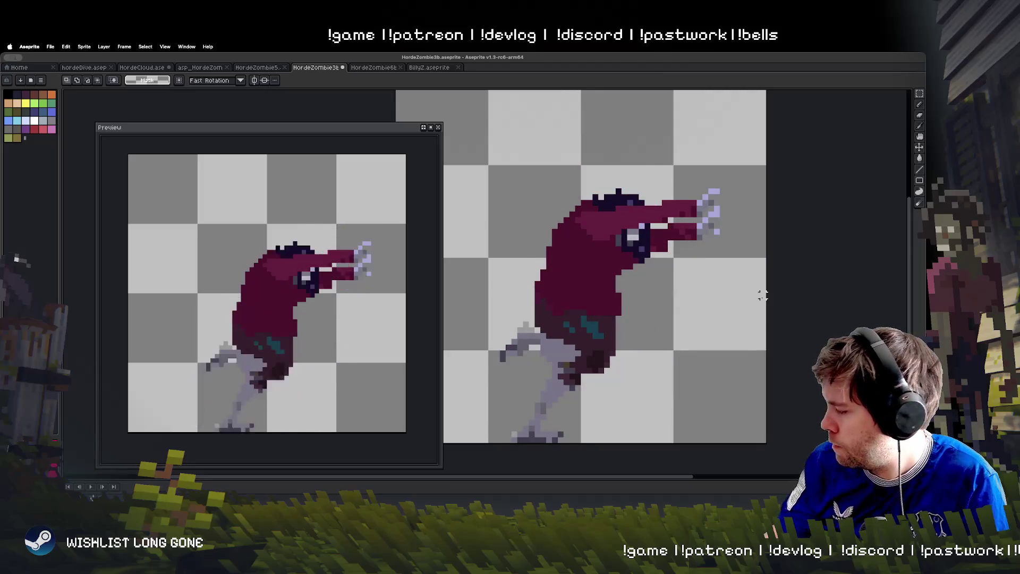
Flip back and forth between frames to compare the poses
click(910, 103)
key(Right)
key(Left)
key(Right)
key(Left)
key(Right)
key(Left)
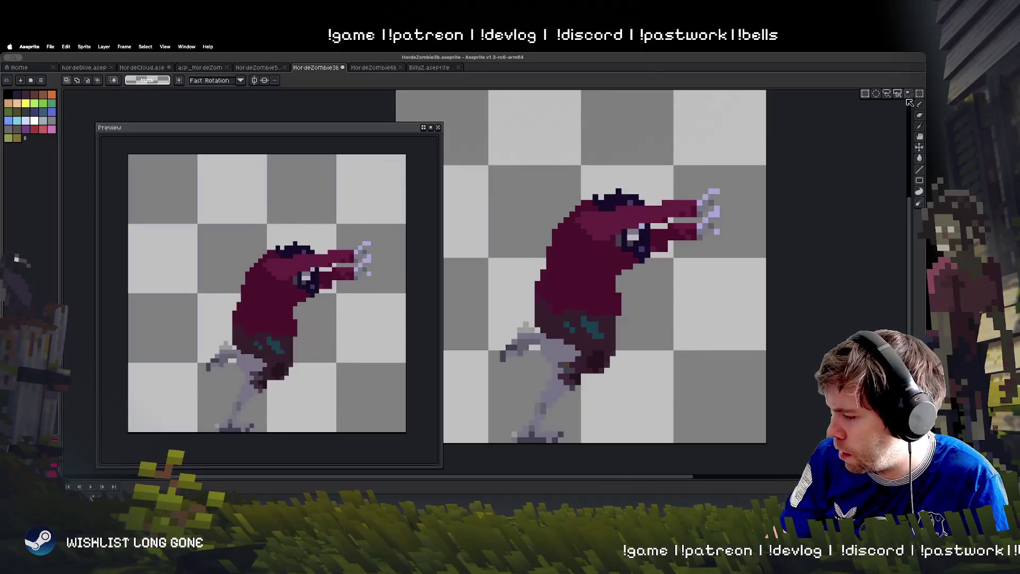
key(Right)
key(Right)
key(Left)
key(Right)
key(Left)
key(Right)
key(Right)
key(Right)
key(Right)
key(Right)
key(Left)
key(Left)
key(Right)
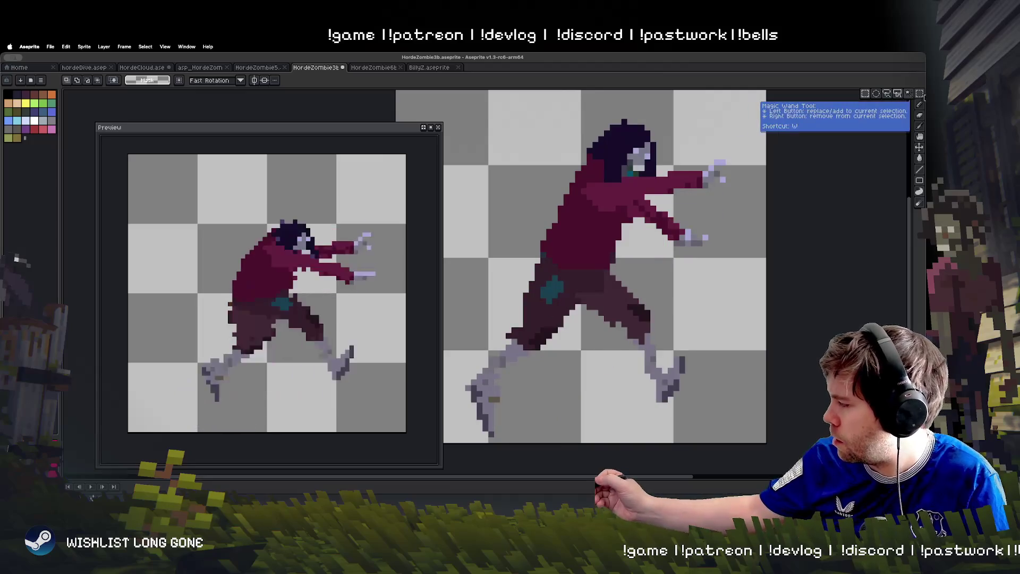
Move the two-armed running frame's upper body 3 px lower and play the animation
mouse_move(527, 111)
mouse_down()
mouse_move(751, 262)
mouse_move(768, 259)
mouse_up()
key(Down)
key(Down)
key(Down)
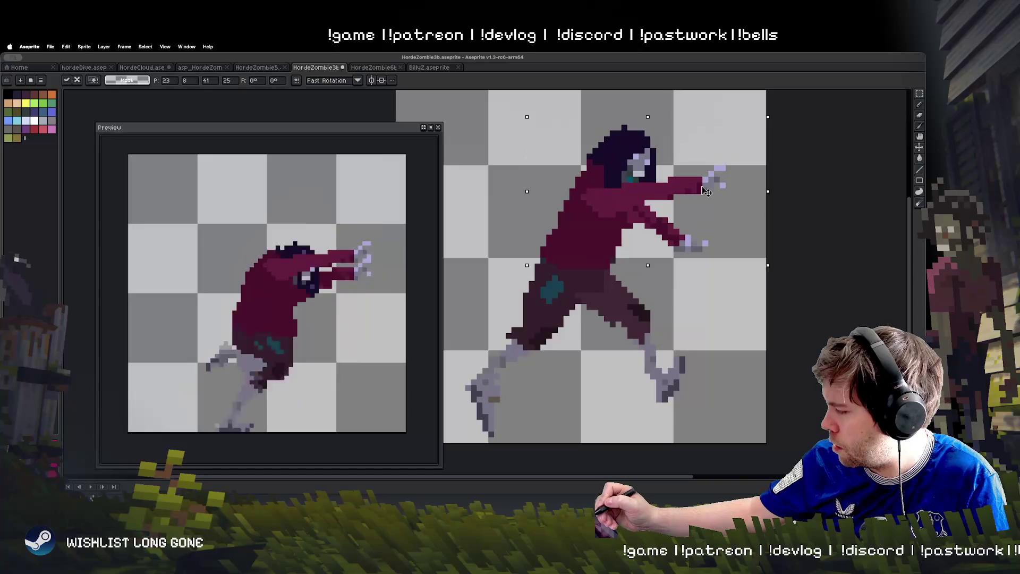
key(ctrl+d)
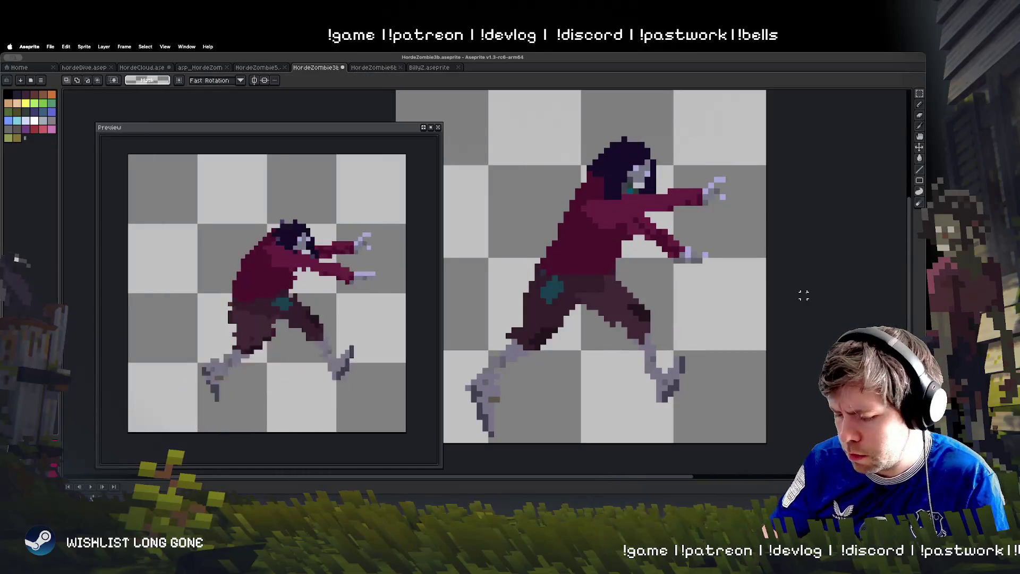
key(Return)
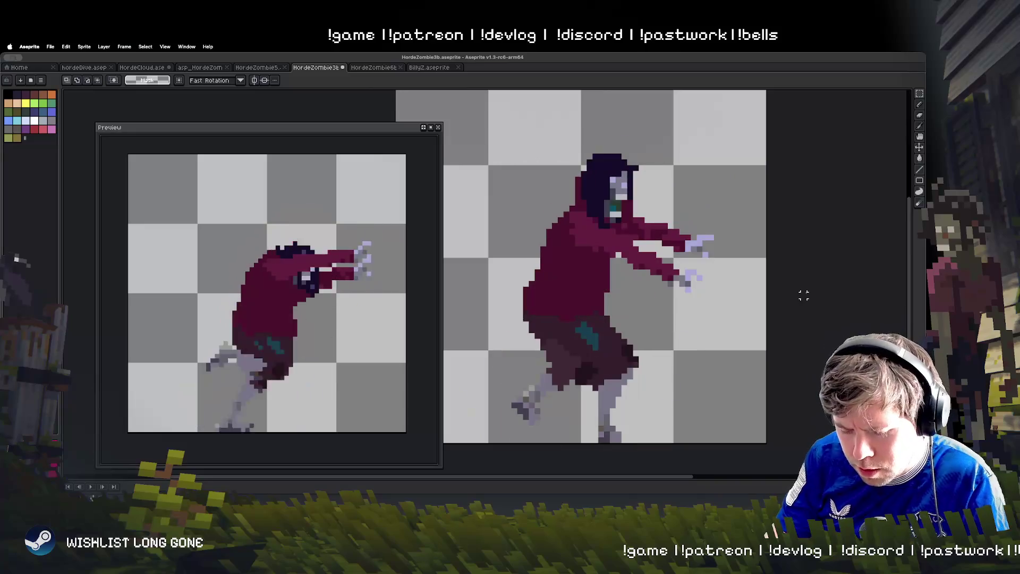
key(b)
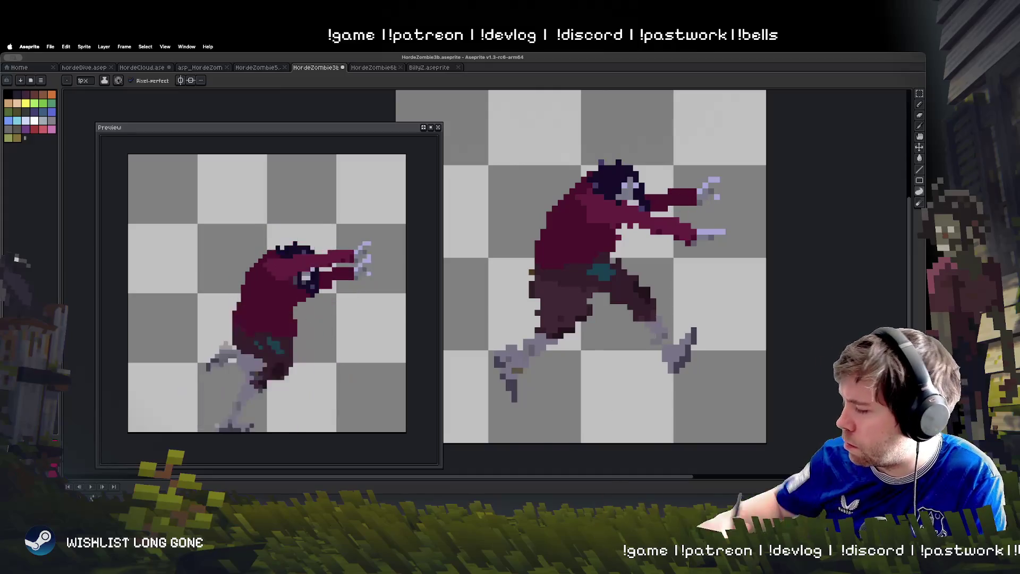
key(Right)
key(Return)
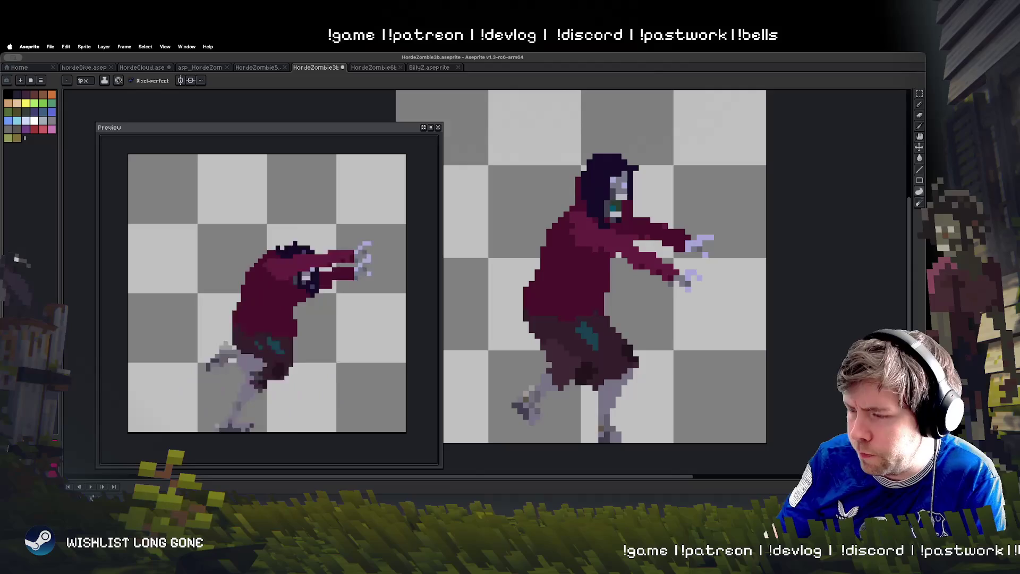
key(Return)
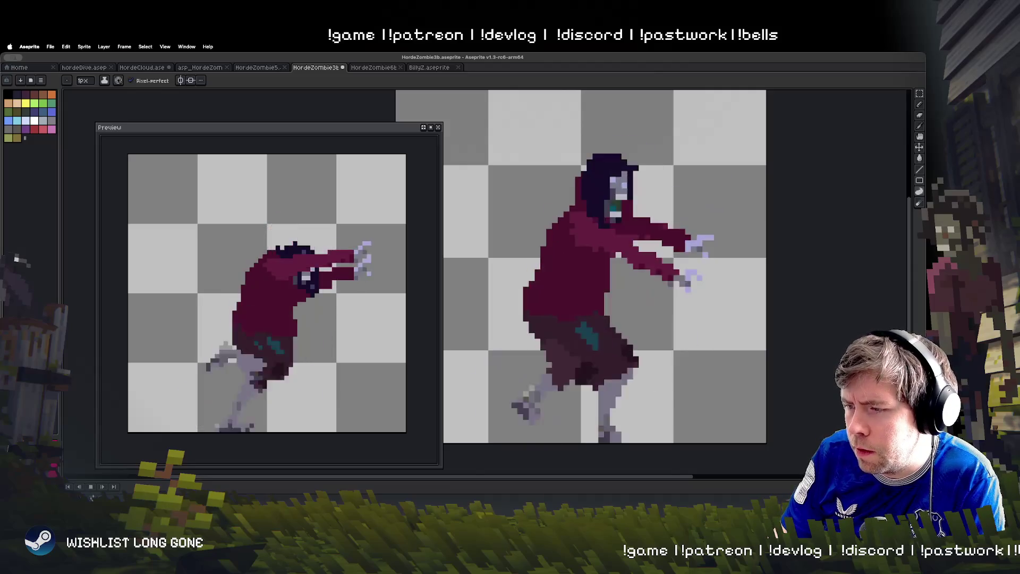
key(Return)
key(Return)
key(Return)
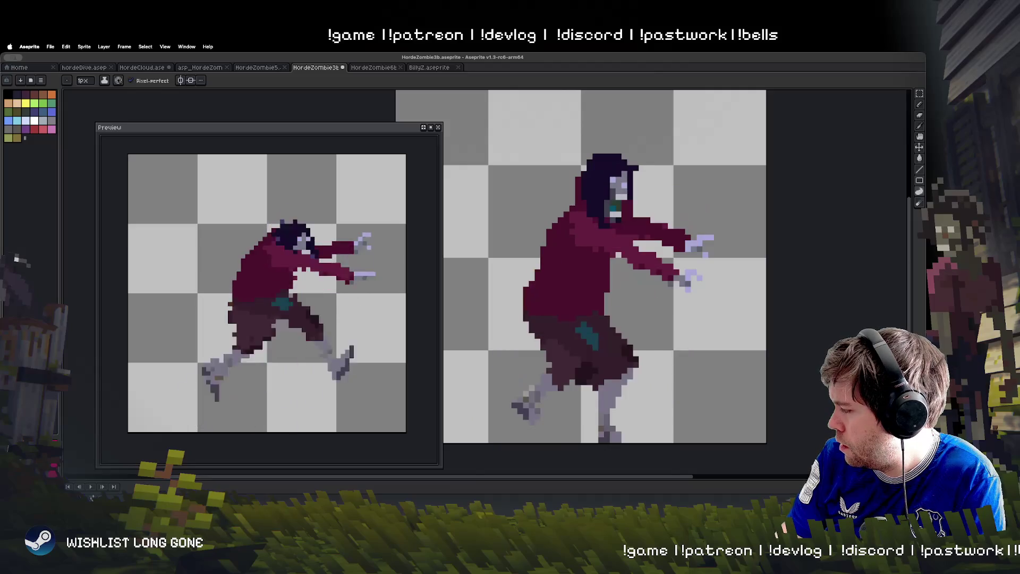
Select the forearm in the standing frame and rotate it slightly
key(w)
click(718, 318)
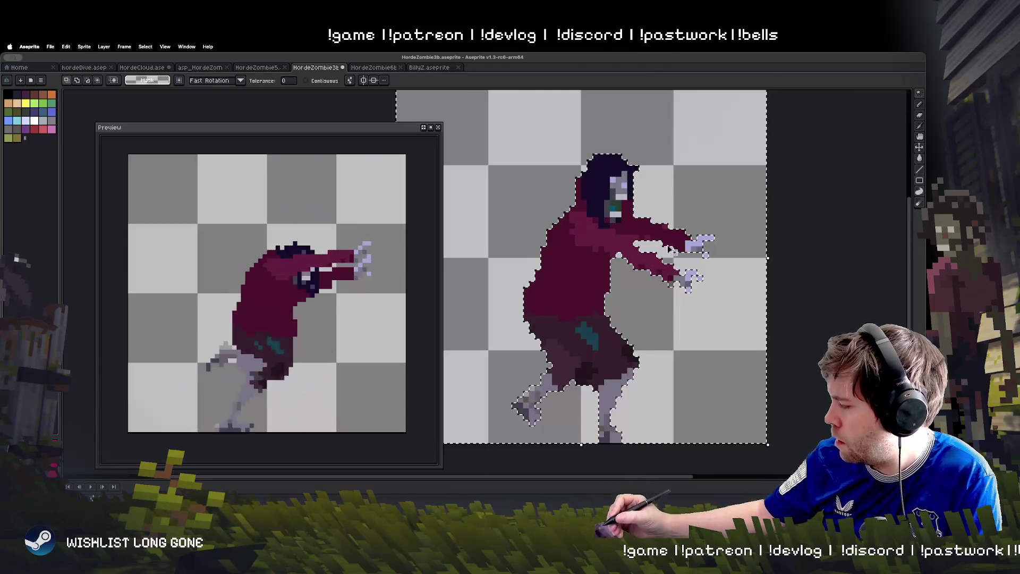
key(m)
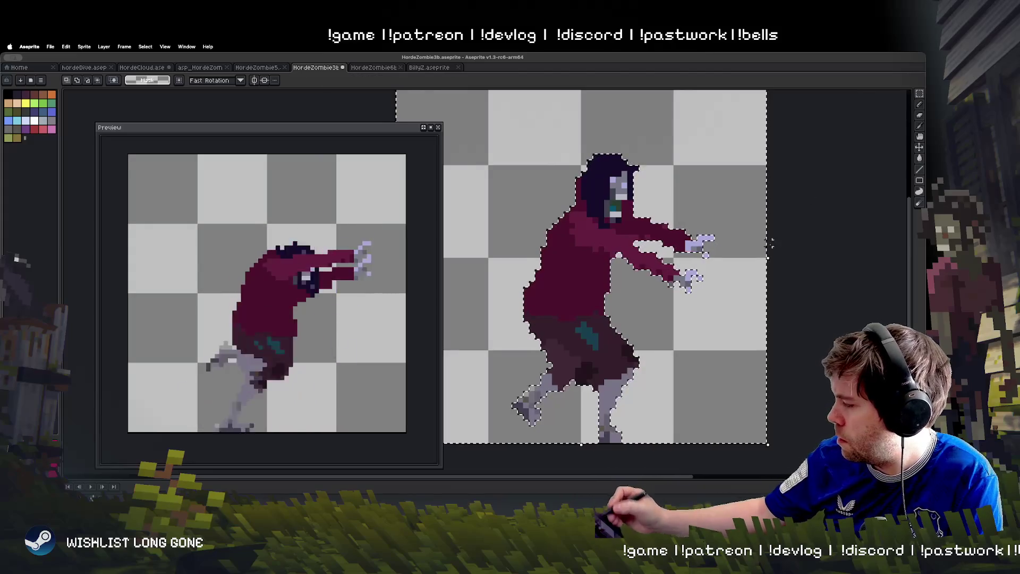
mouse_move(634, 252)
mouse_down()
mouse_move(710, 307)
mouse_move(679, 291)
mouse_move(674, 300)
mouse_move(701, 298)
mouse_move(683, 295)
mouse_move(696, 316)
mouse_move(654, 278)
mouse_up()
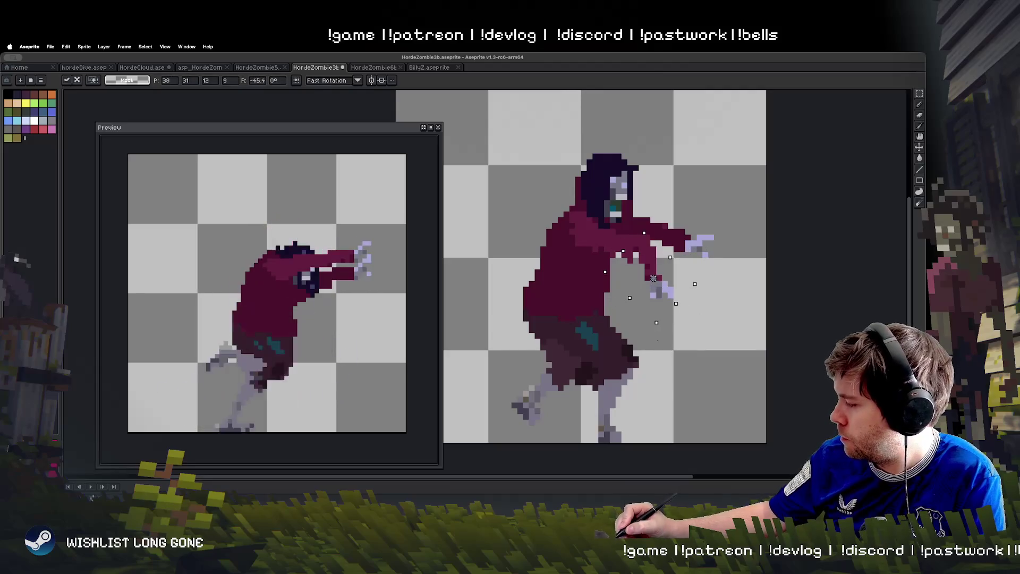
drag(781, 340, 804, 354)
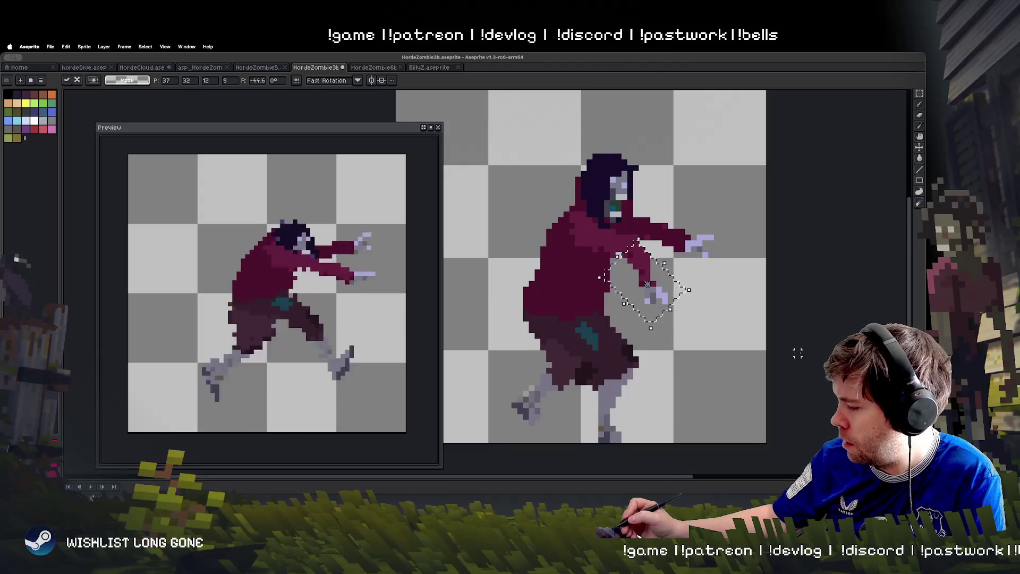
click(717, 459)
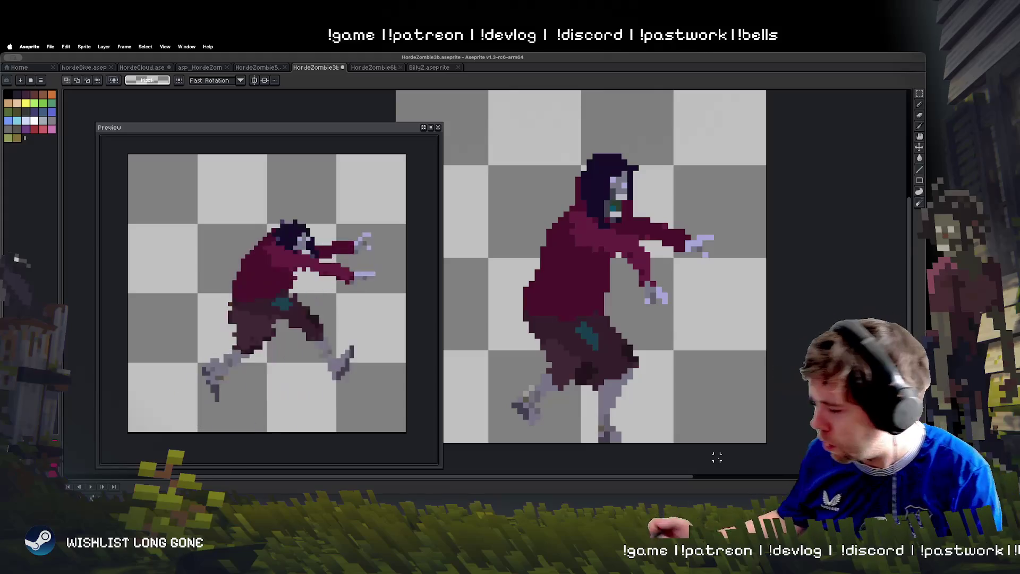
Play the animation, then tilt the hand on the reaching frame further
key(Return)
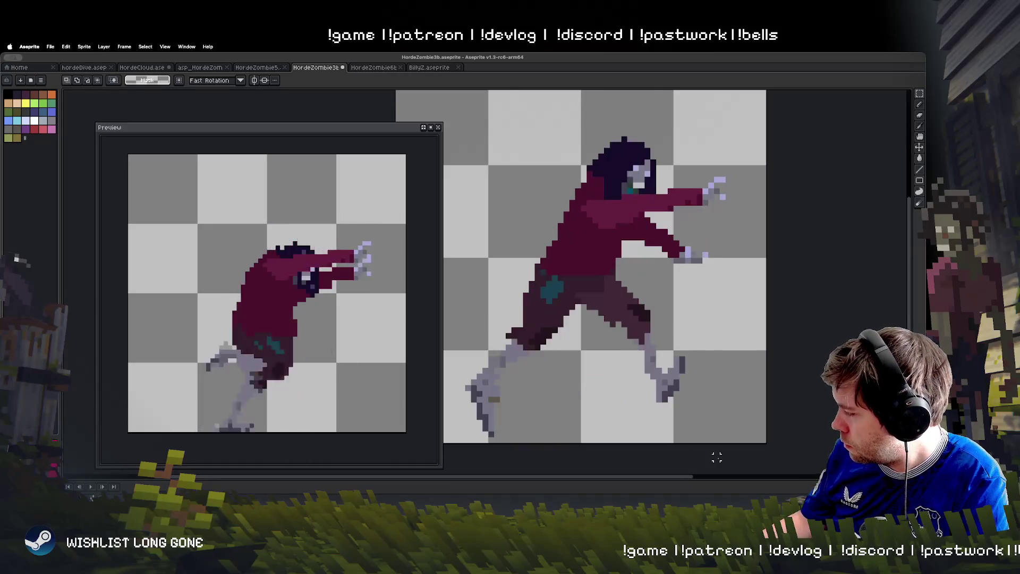
mouse_move(652, 184)
mouse_down()
mouse_move(722, 212)
mouse_move(699, 178)
mouse_move(694, 188)
mouse_move(683, 180)
mouse_up()
key(Return)
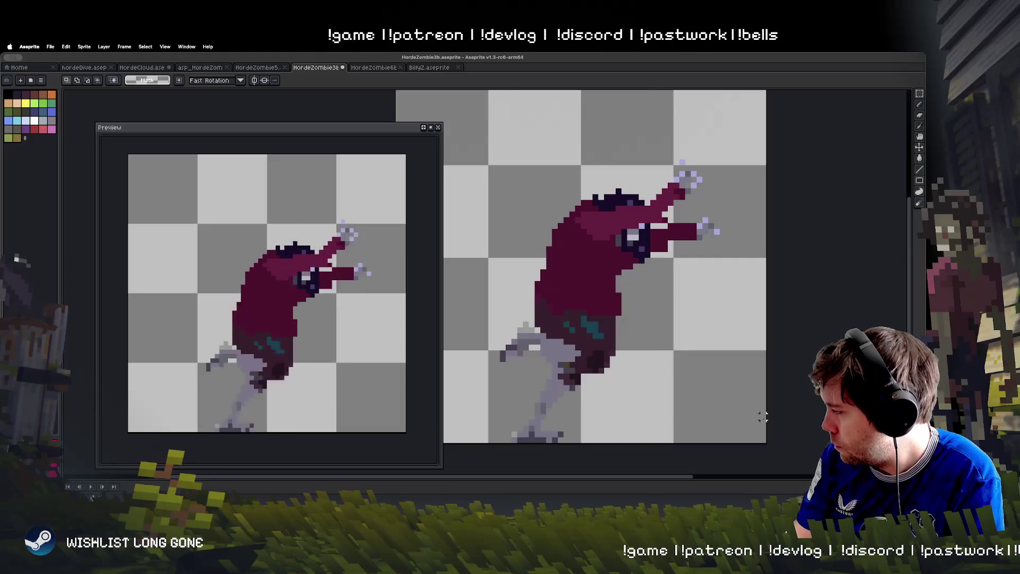
Select the outstretched arm on the leaping frame and apply it at a new angle
key(ctrl+z)
key(ctrl+z)
key(ctrl+z)
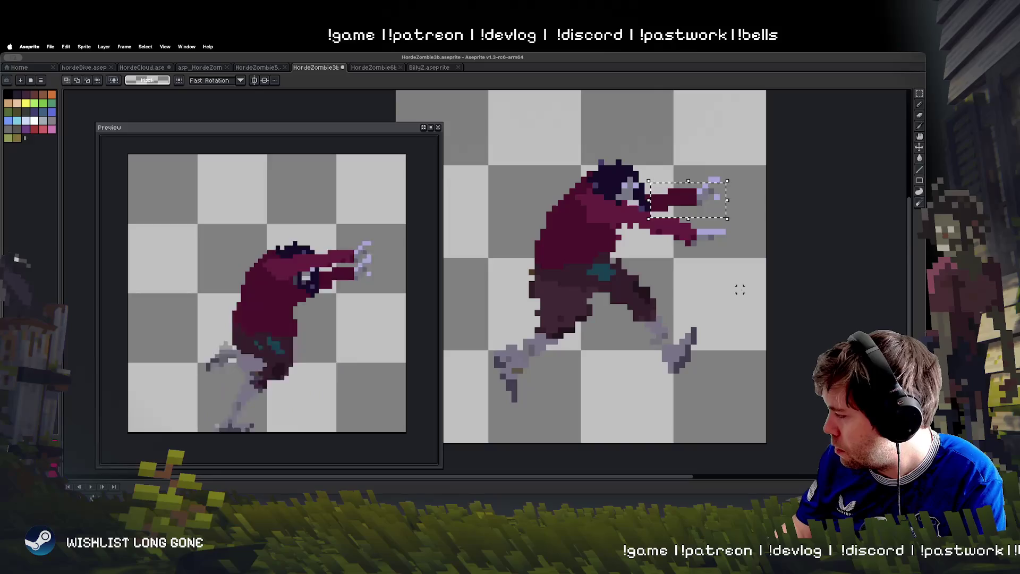
key(ctrl+z)
key(ctrl+z)
key(ctrl+z)
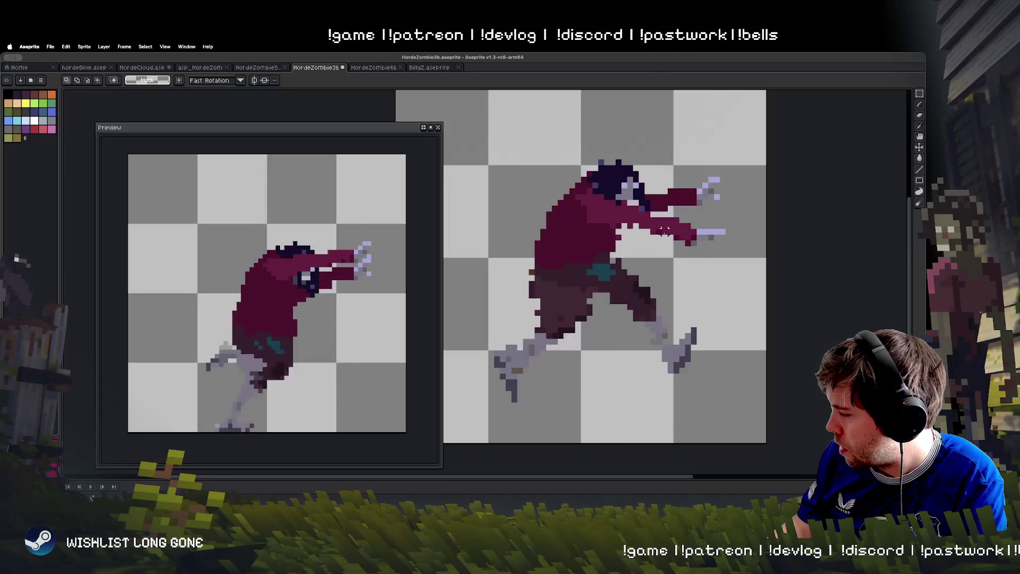
mouse_move(649, 216)
mouse_down()
mouse_move(739, 265)
mouse_move(724, 290)
mouse_move(715, 263)
mouse_move(688, 270)
mouse_up()
key(Return)
key(period)
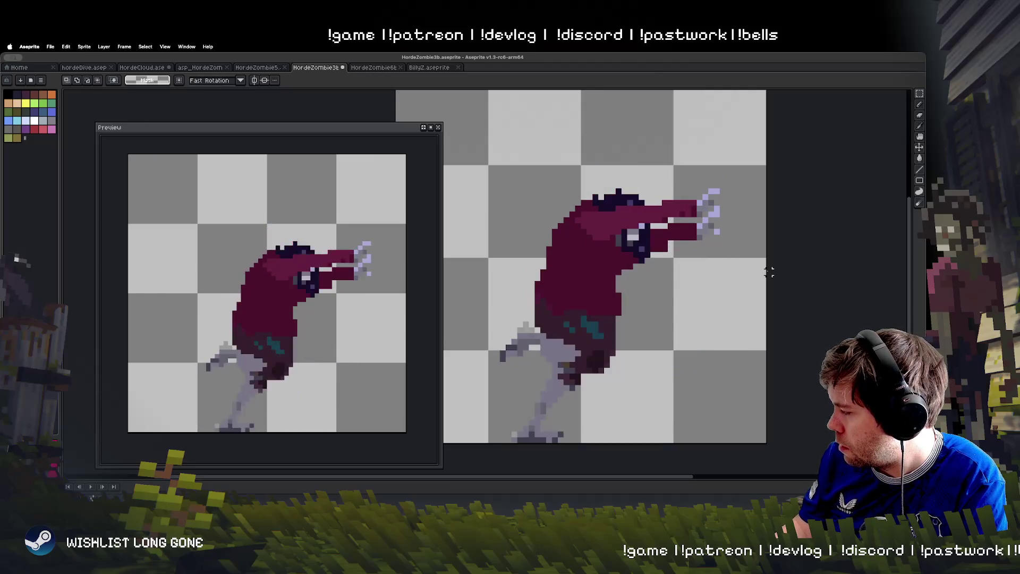
key(period)
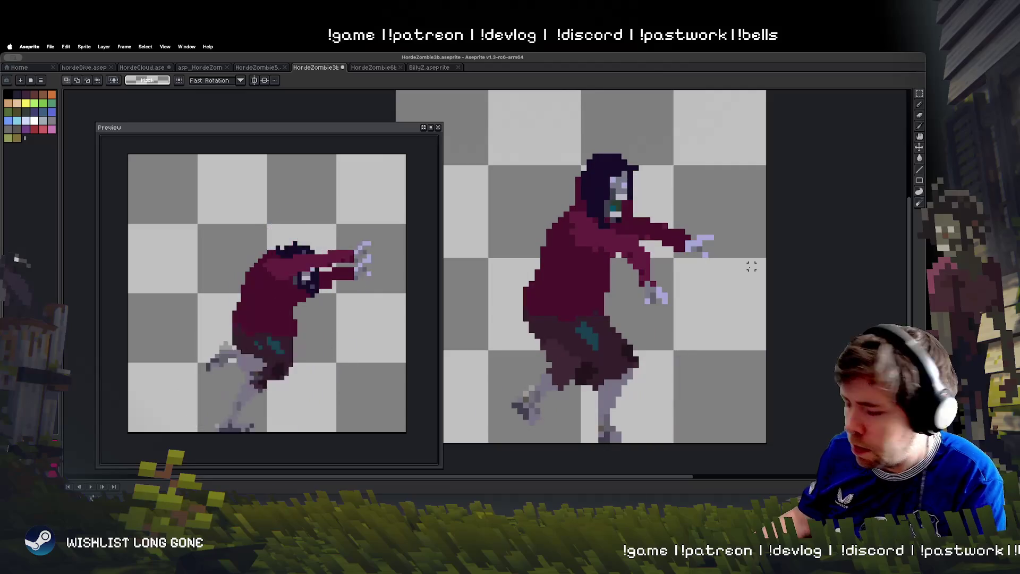
key(b)
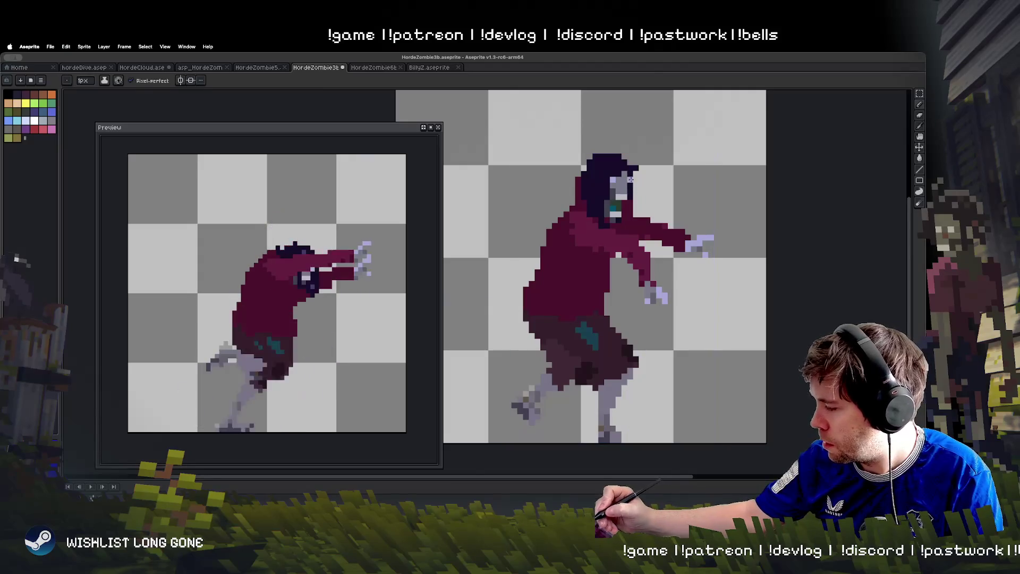
key(period)
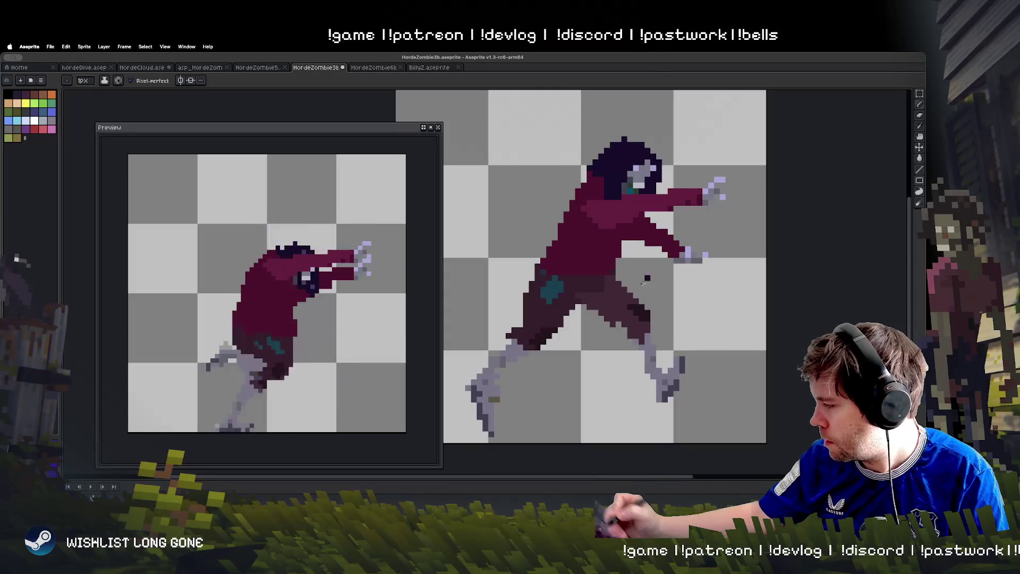
key(period)
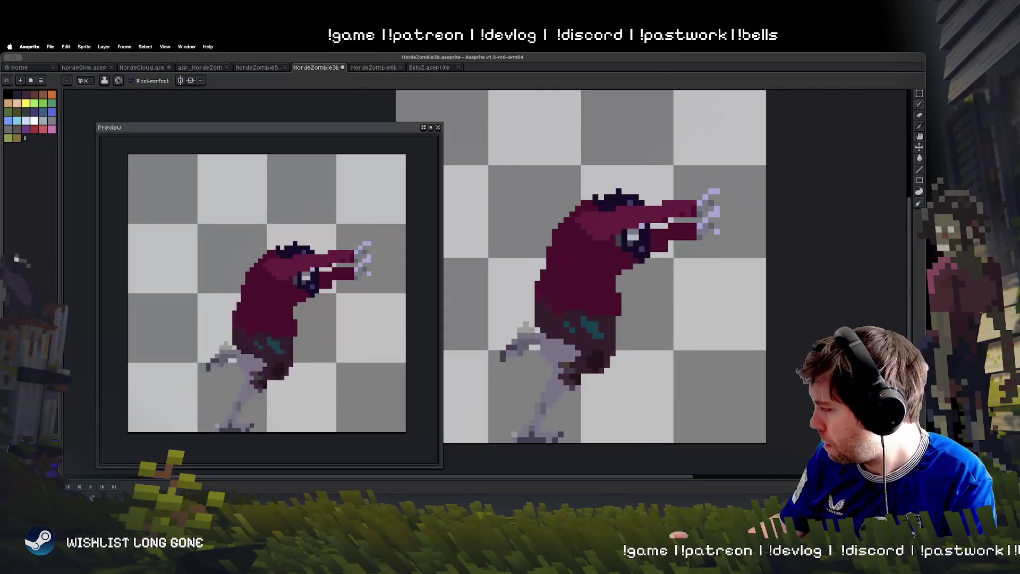
key(period)
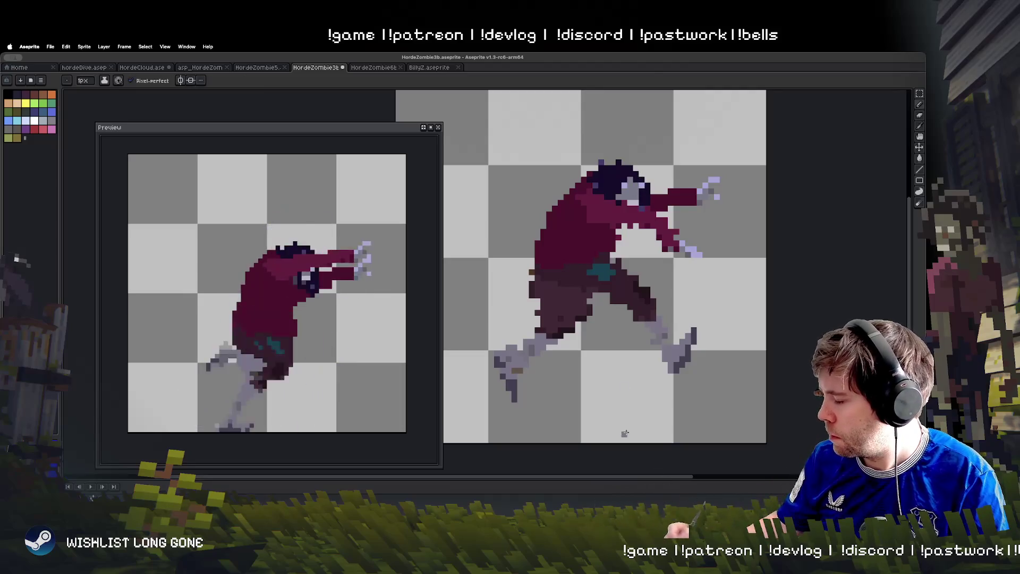
key(Return)
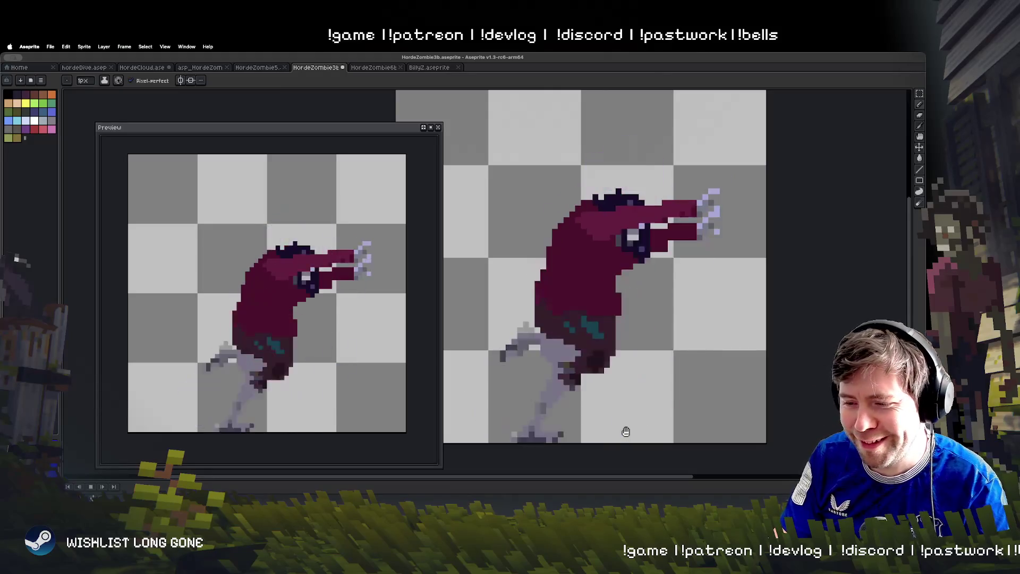
key(Return)
key(Right)
key(Right)
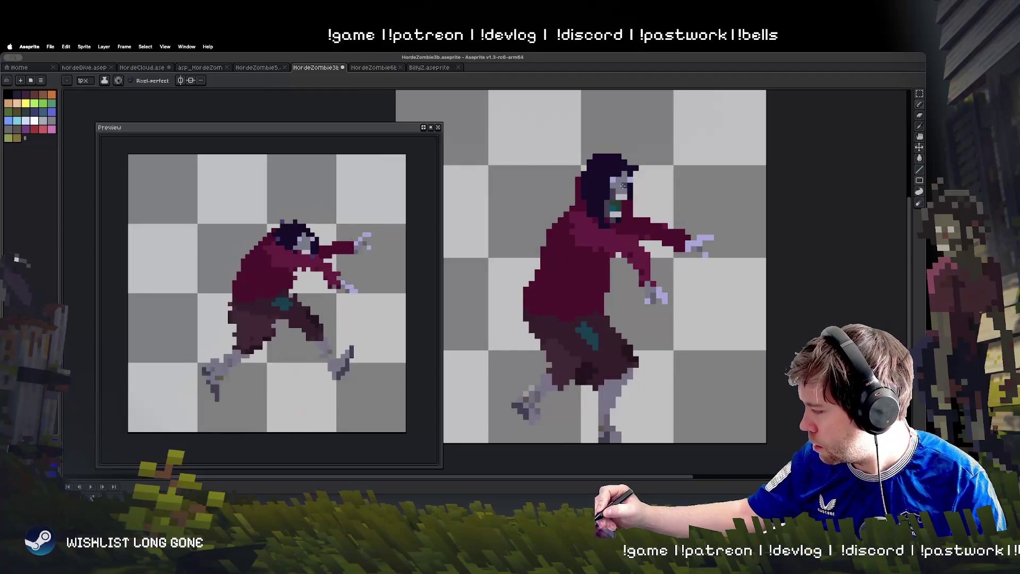
key(Right)
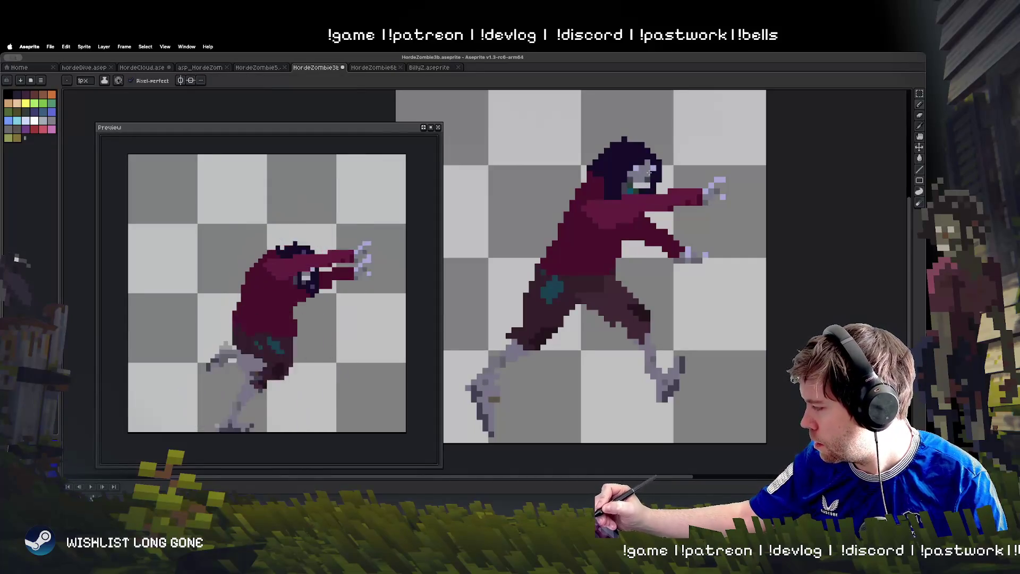
key(alt)
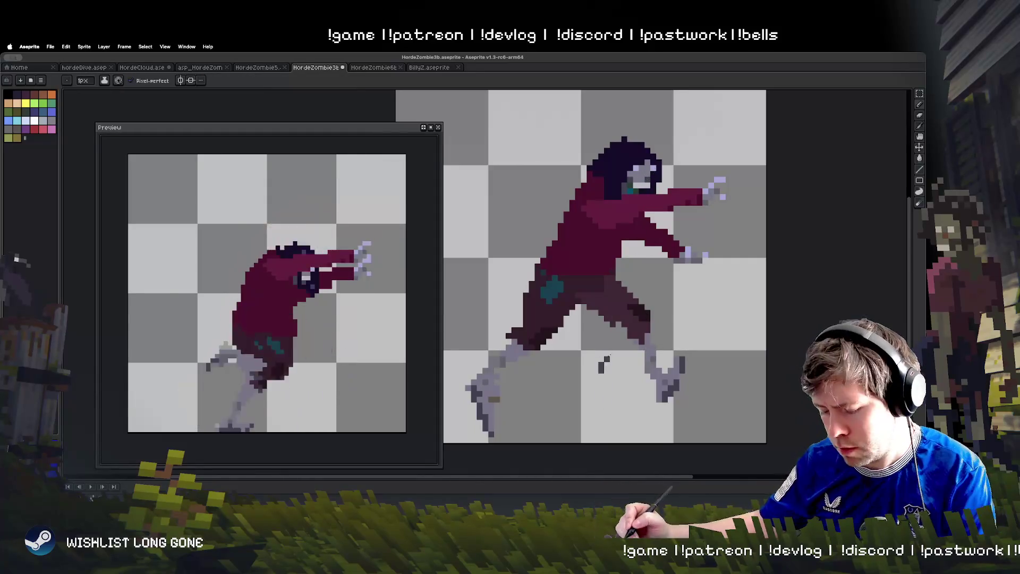
key(Left)
key(Right)
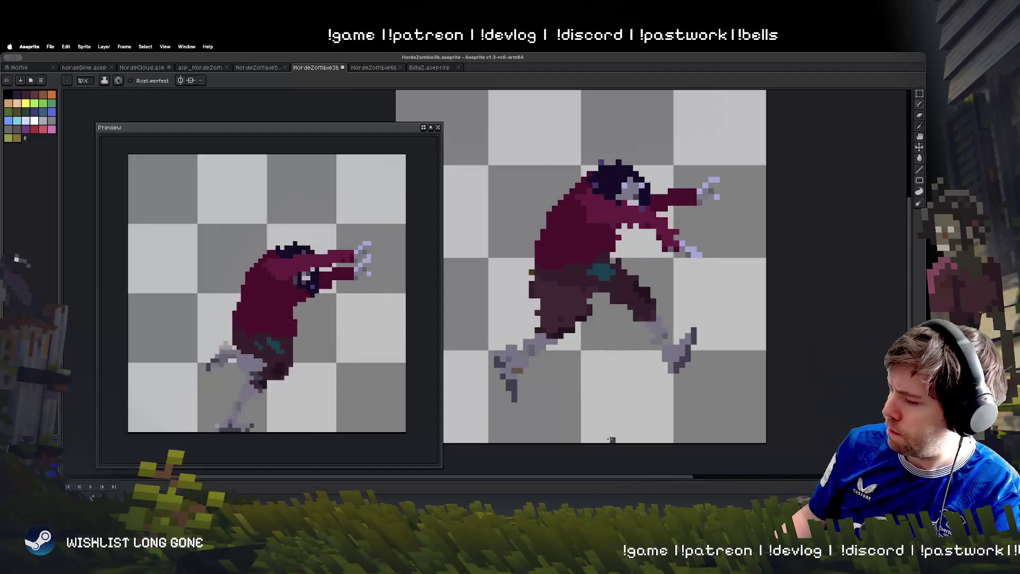
key(Left)
key(Right)
key(Left)
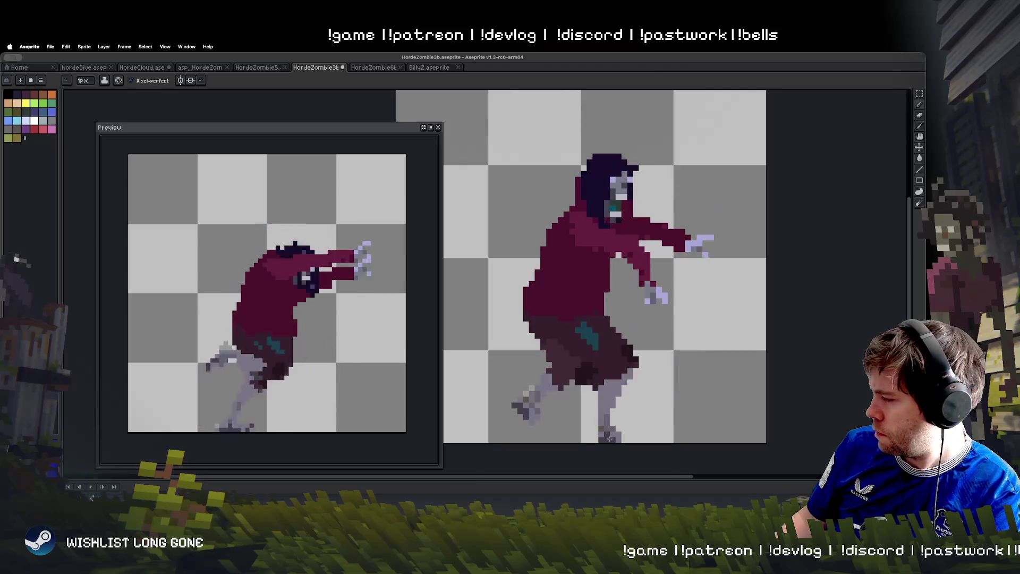
key(Right)
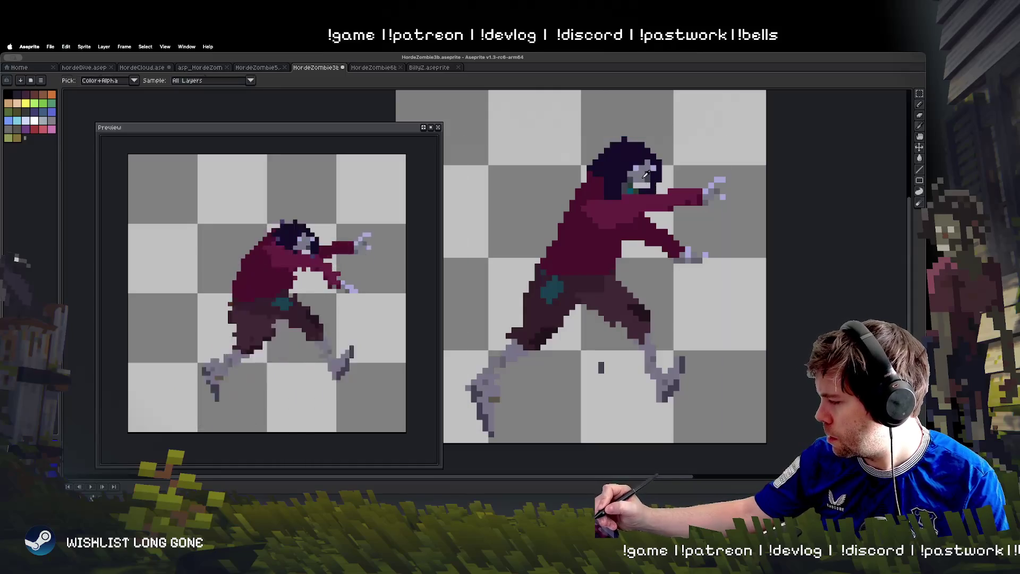
key(Left)
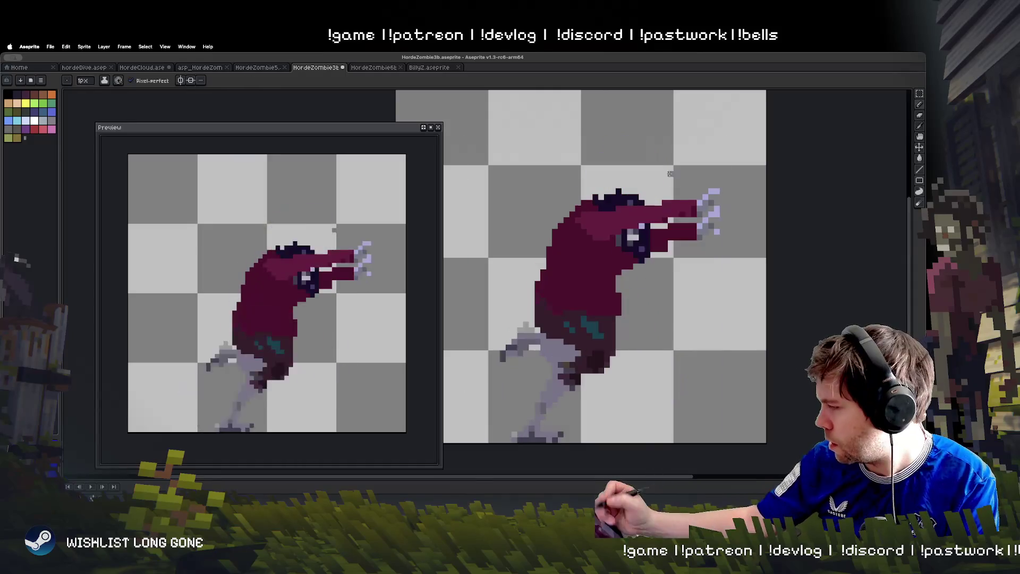
key(Right)
key(Left)
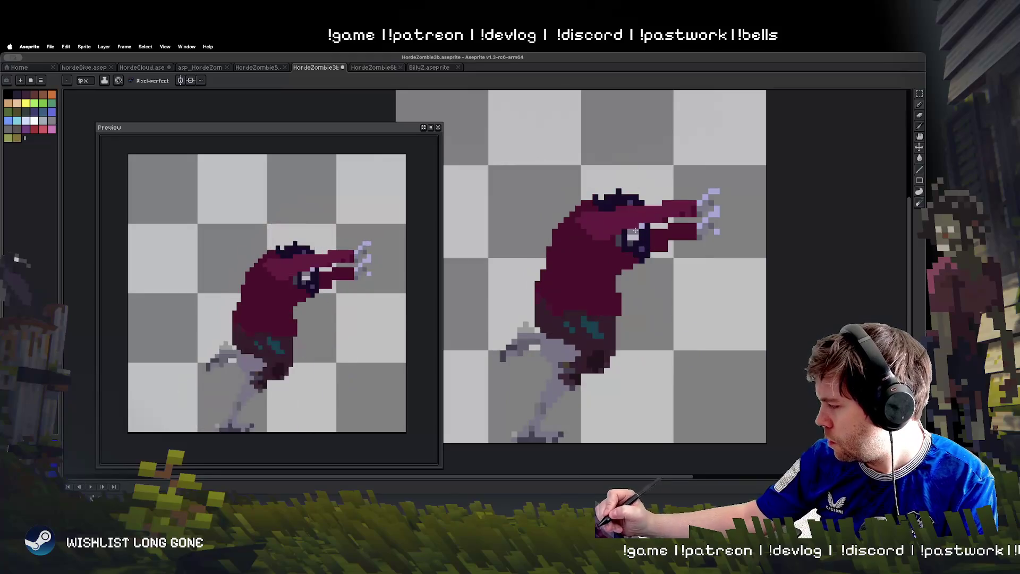
key(Right)
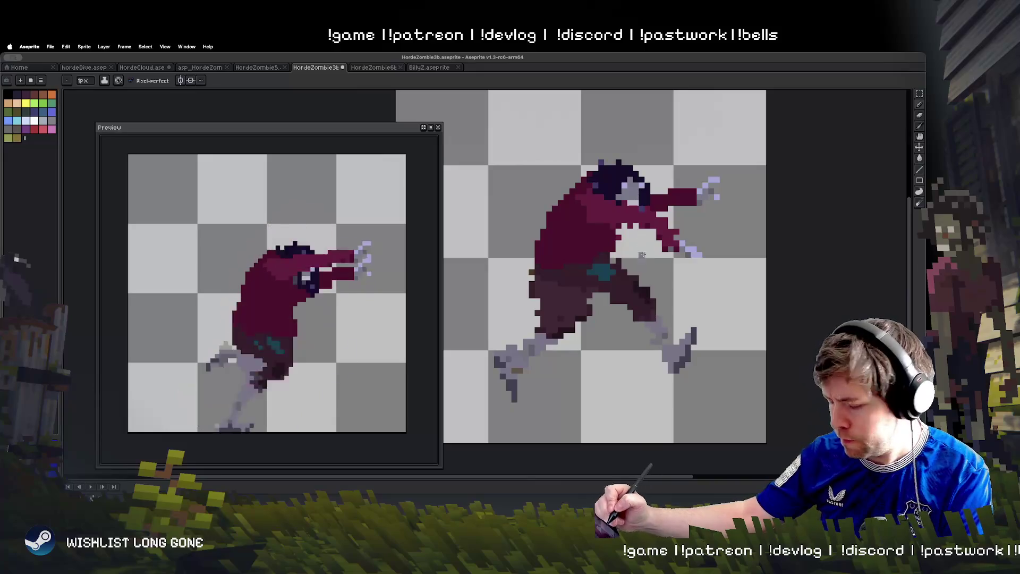
key(Left)
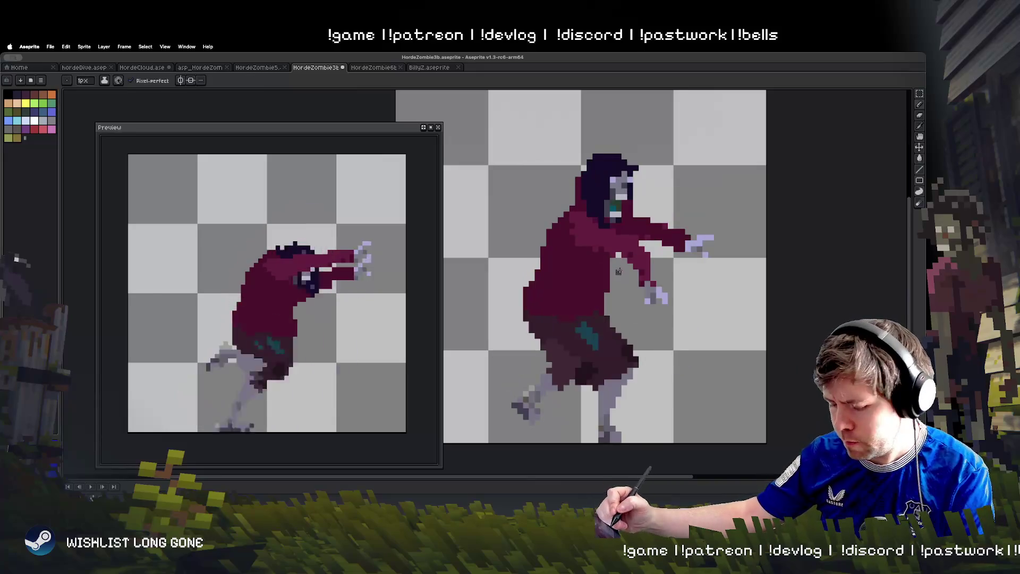
key(Right)
key(Left)
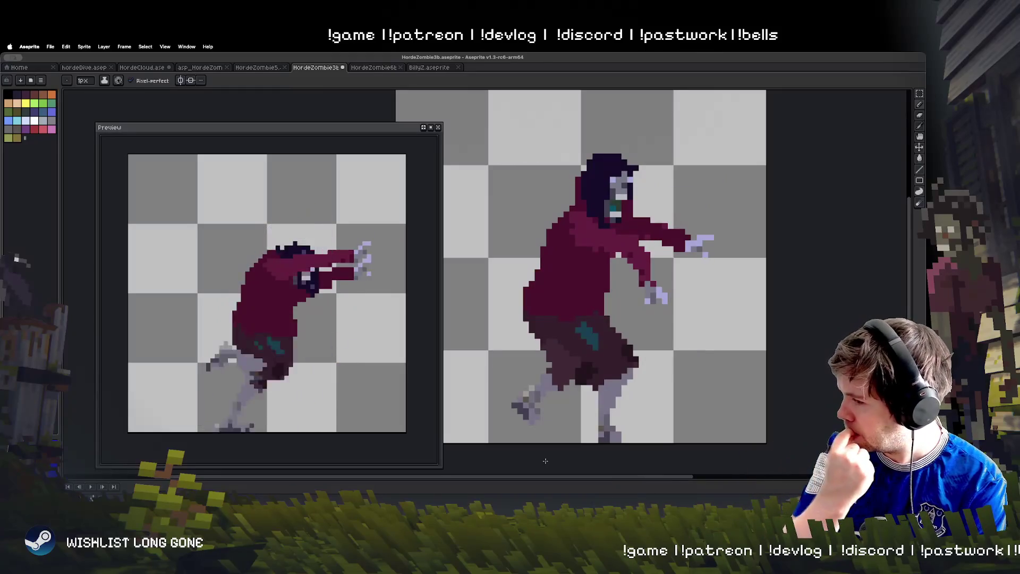
Preview the run animation and step through the running, crouched, leaping and hunched frames
key(Return)
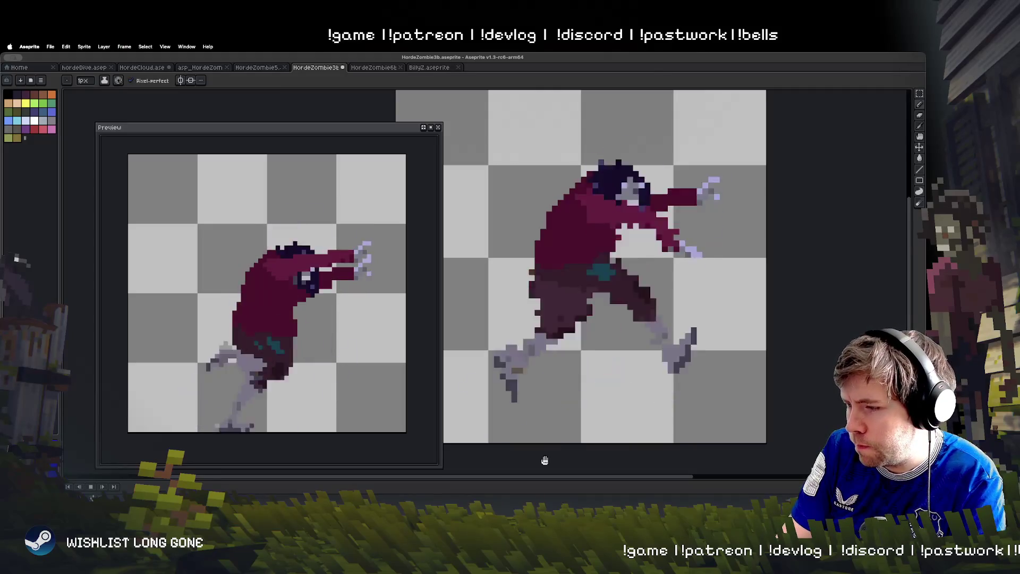
key(Return)
key(Right)
key(Left)
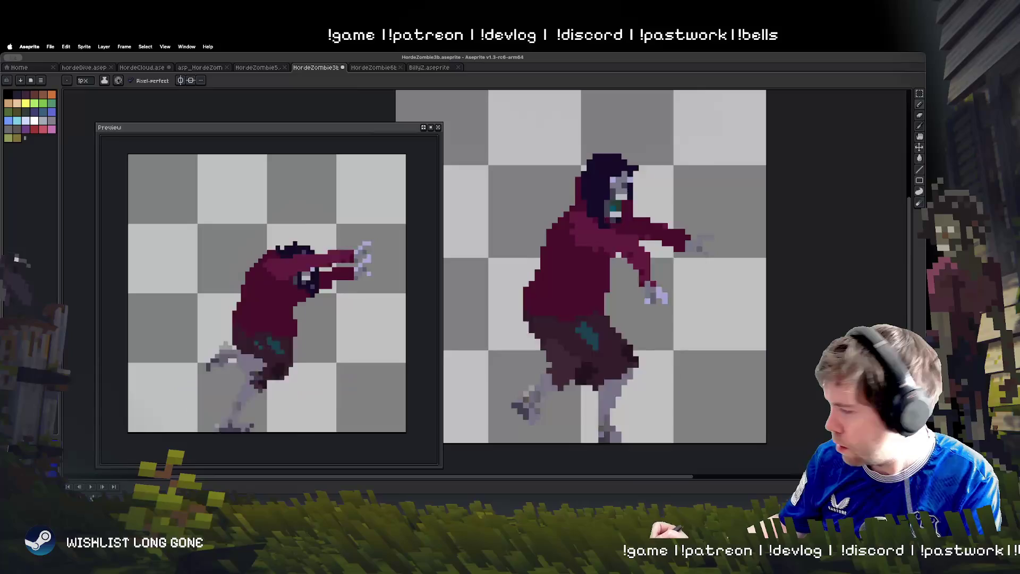
key(Right)
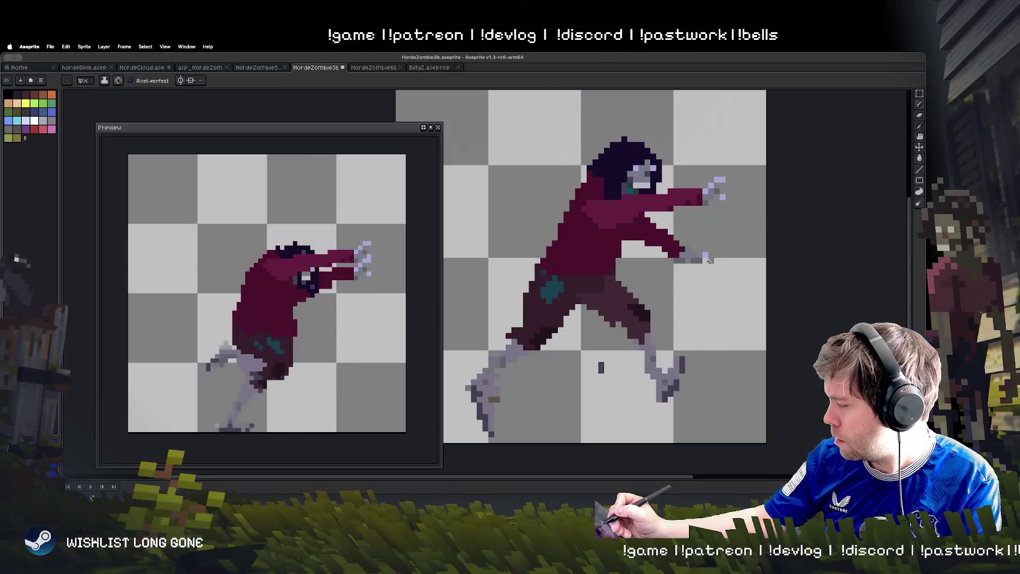
key(Right)
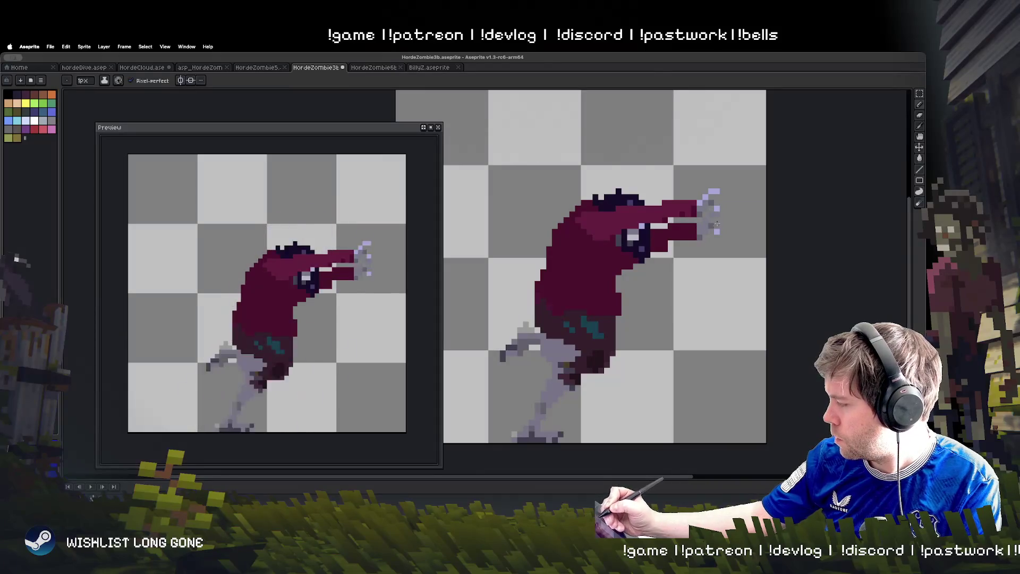
key(Right)
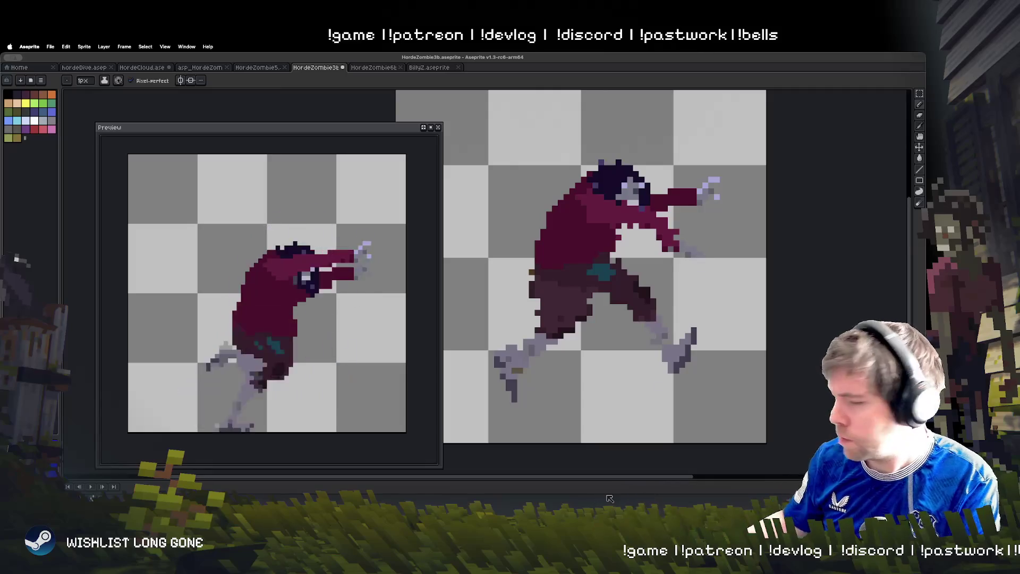
key(Right)
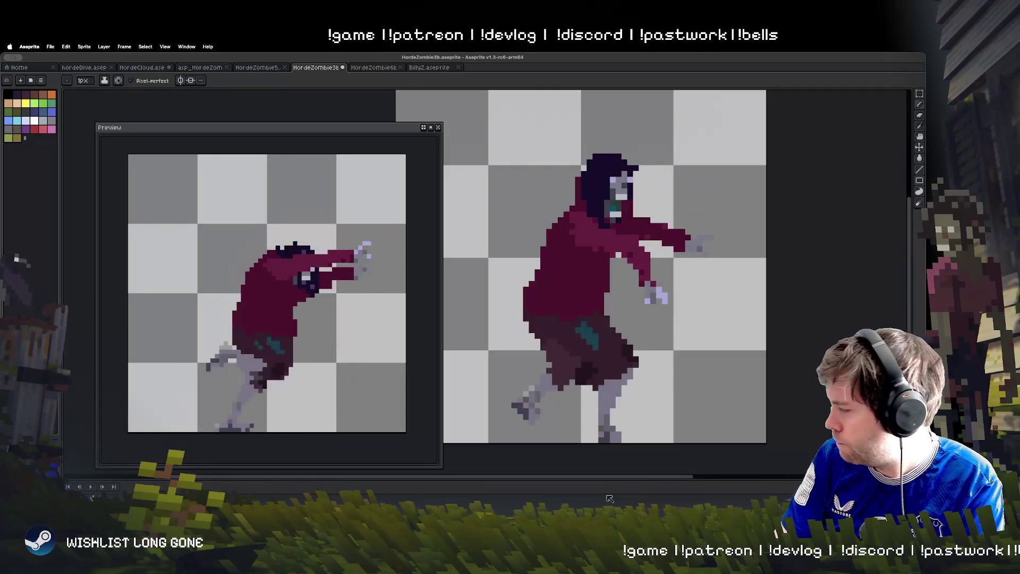
Replay the run animation and stop it on the lunging frame
key(Return)
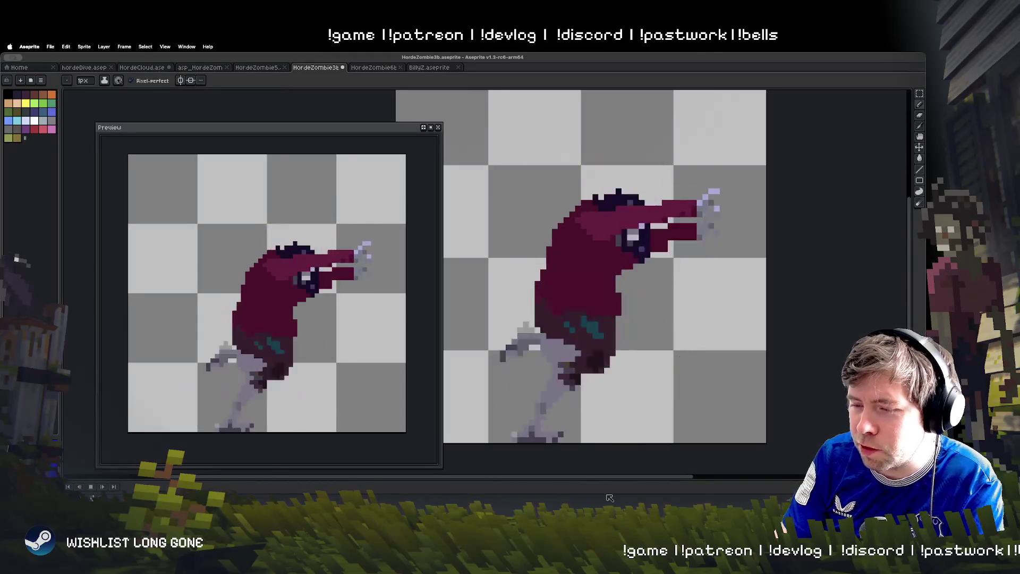
key(Return)
key(Return)
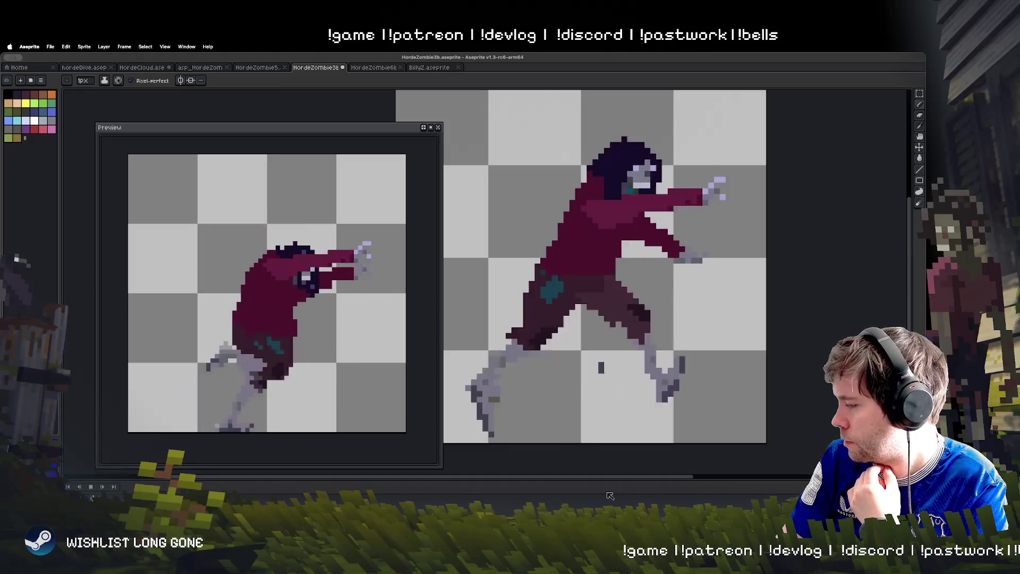
key(Return)
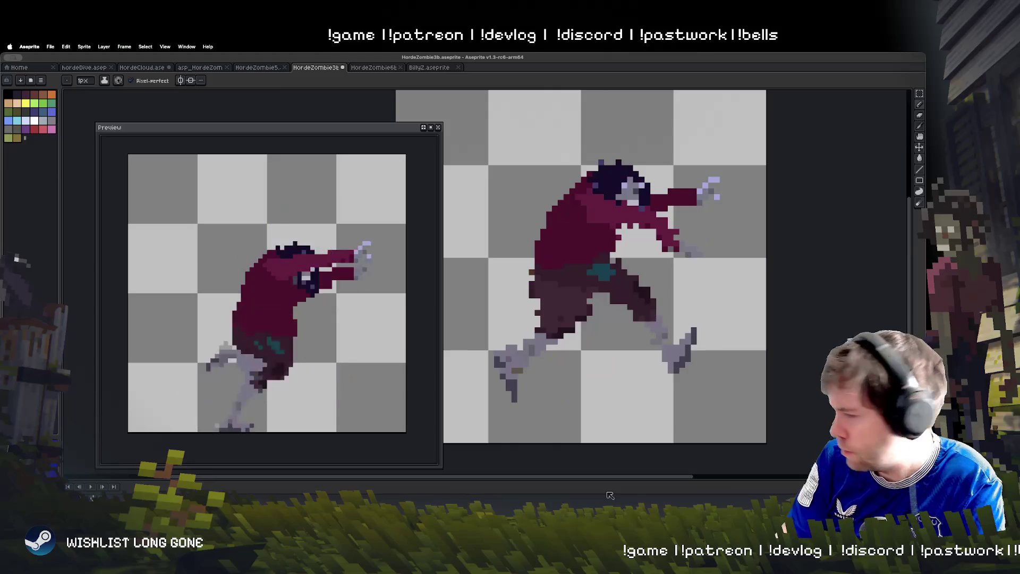
key(Return)
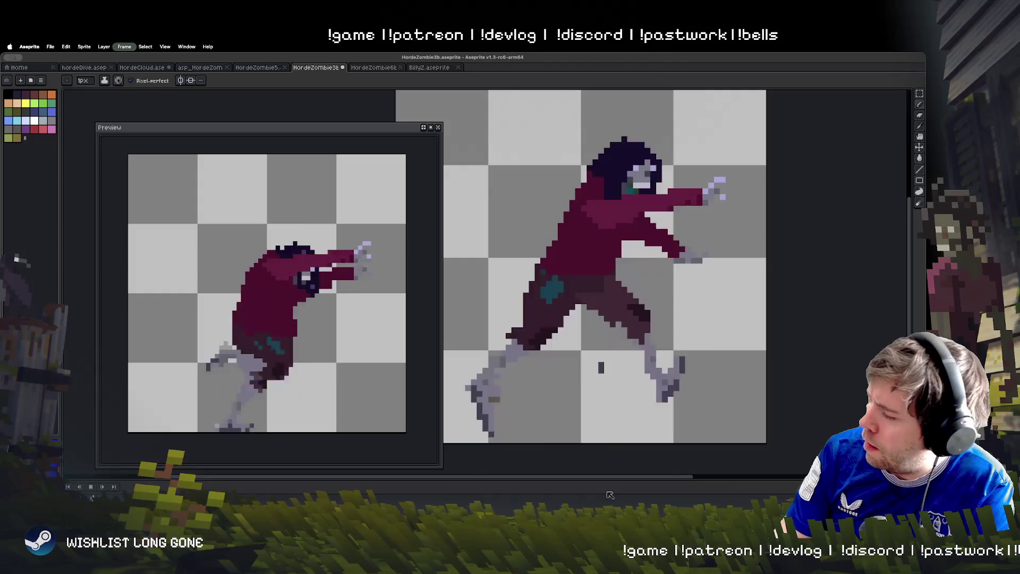
key(Return)
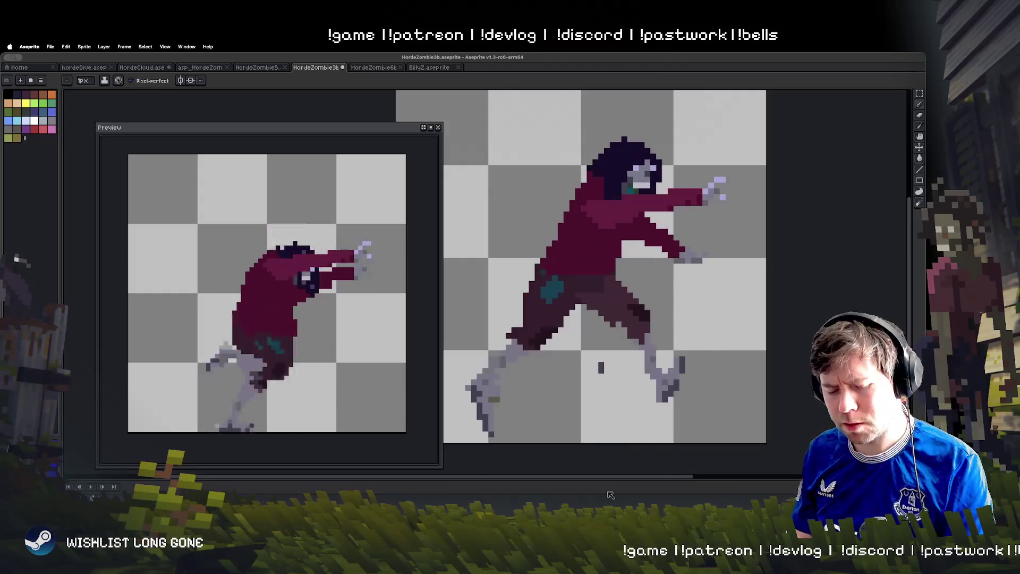
On the crouched arm-forward frame, fill the gap under the arm dark crimson
key(e)
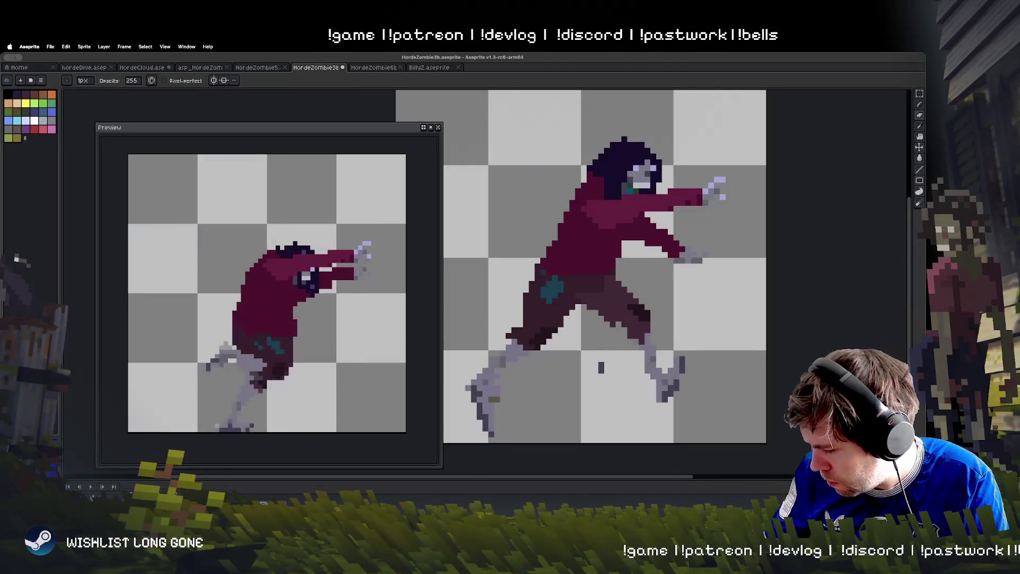
key(Right)
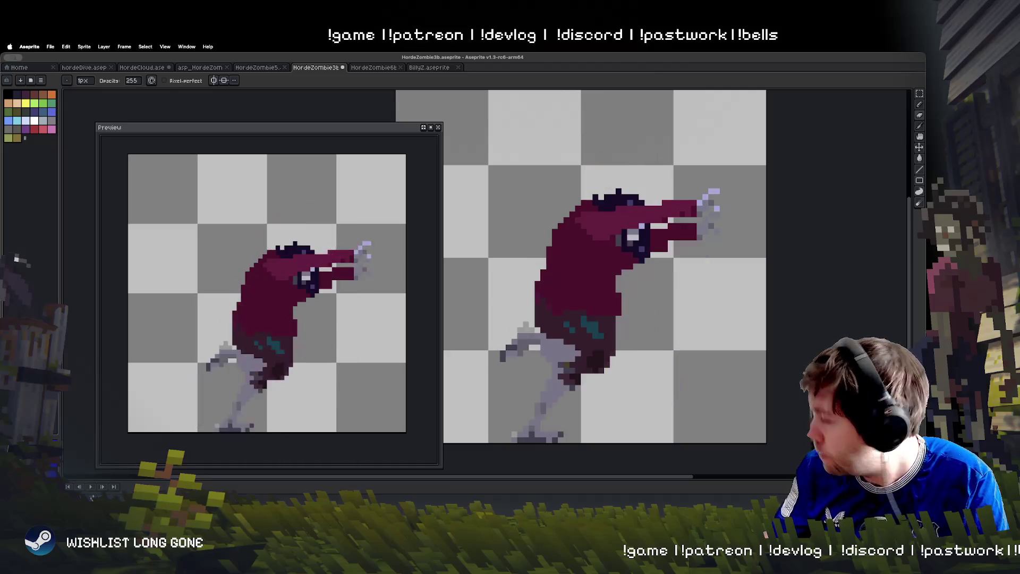
key(b)
drag(549, 156, 617, 151)
key(ctrl+z)
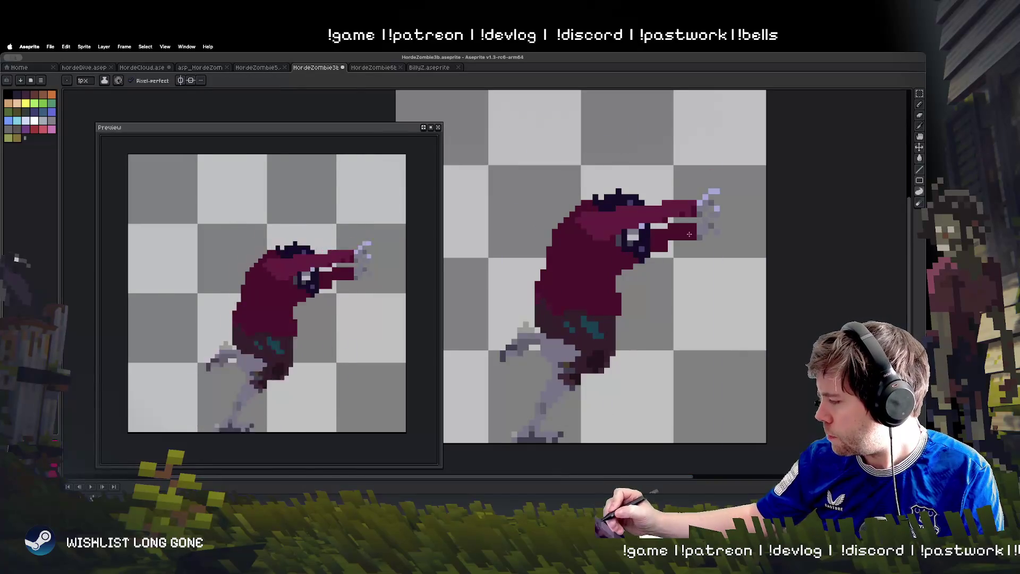
drag(688, 259, 659, 274)
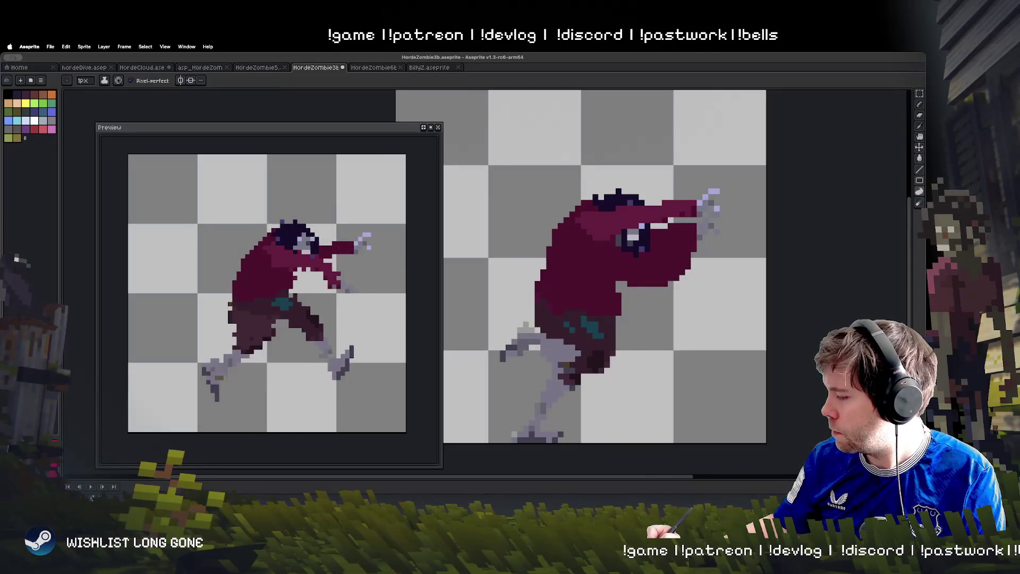
Try a dark-red line and fill under the lunging frame's arm, then undo it
key(Right)
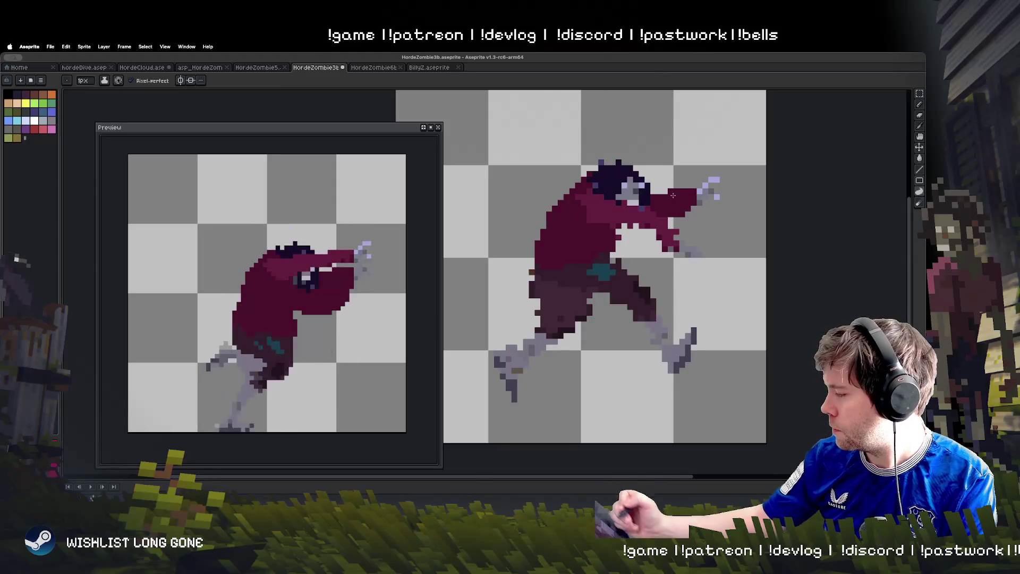
key(Right)
key(Right)
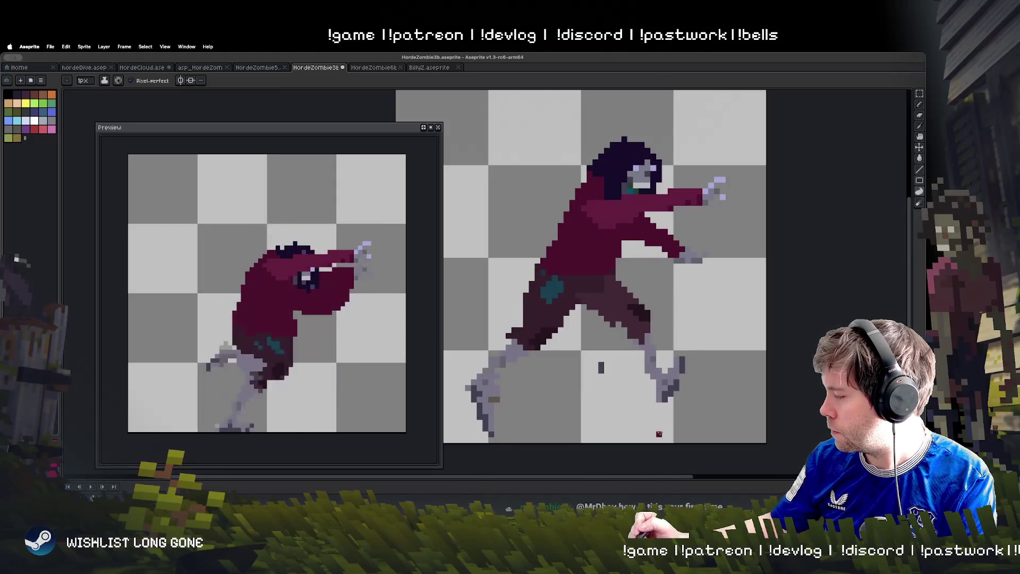
key(Left)
key(Right)
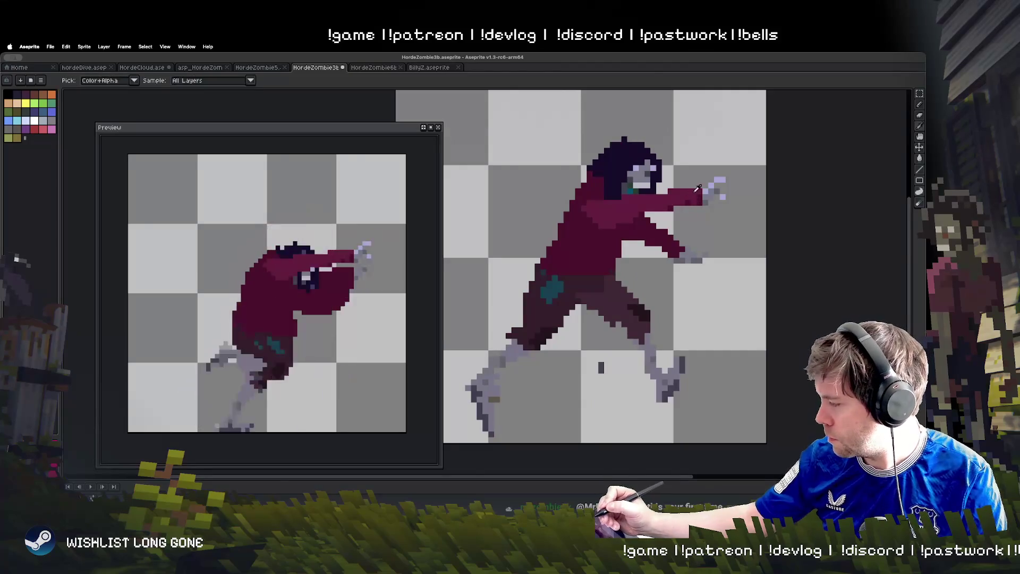
drag(697, 204, 677, 237)
click(665, 224)
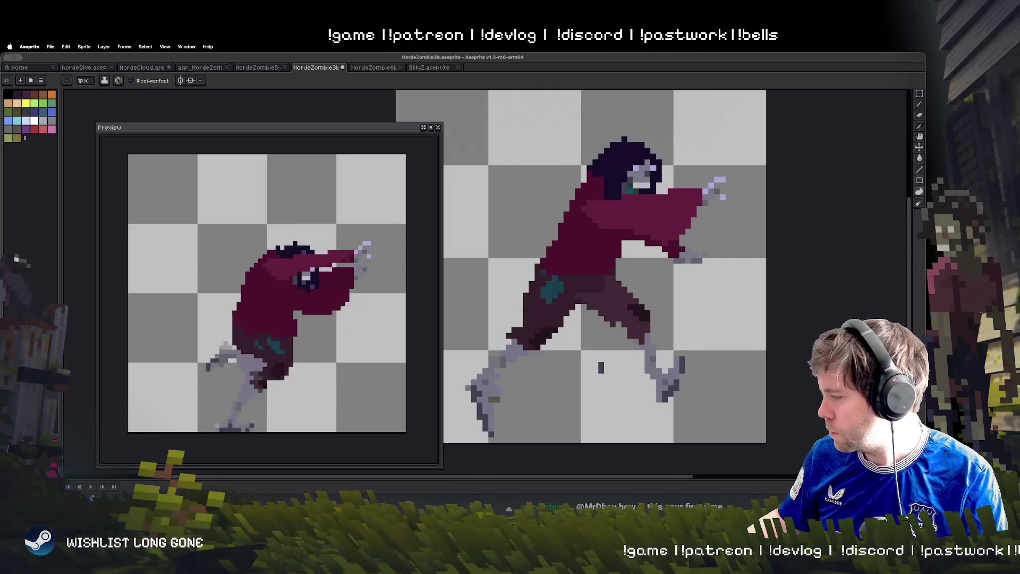
key(ctrl+z)
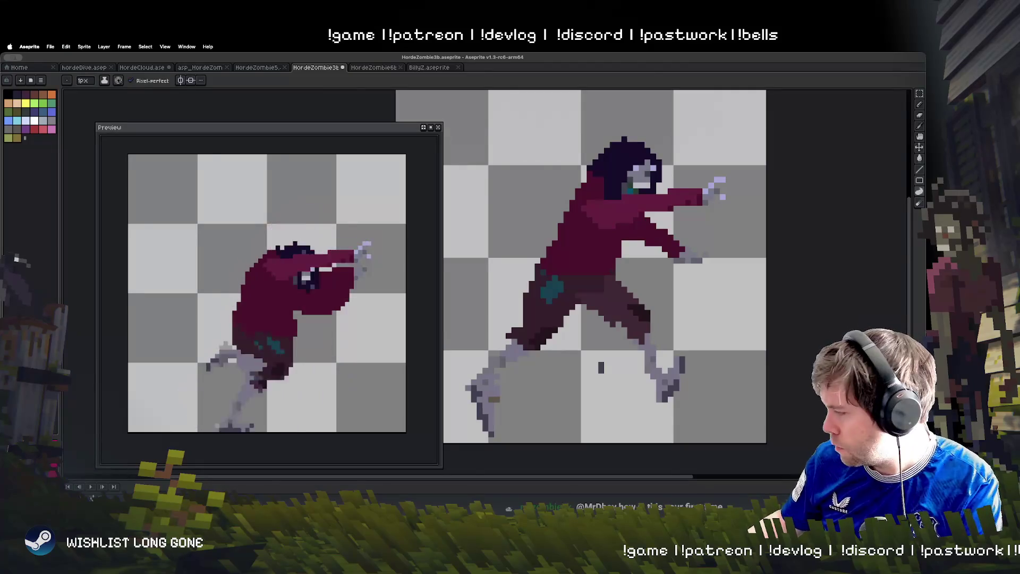
Return to the lunging frame and select the zombie's lower arm
key(Left)
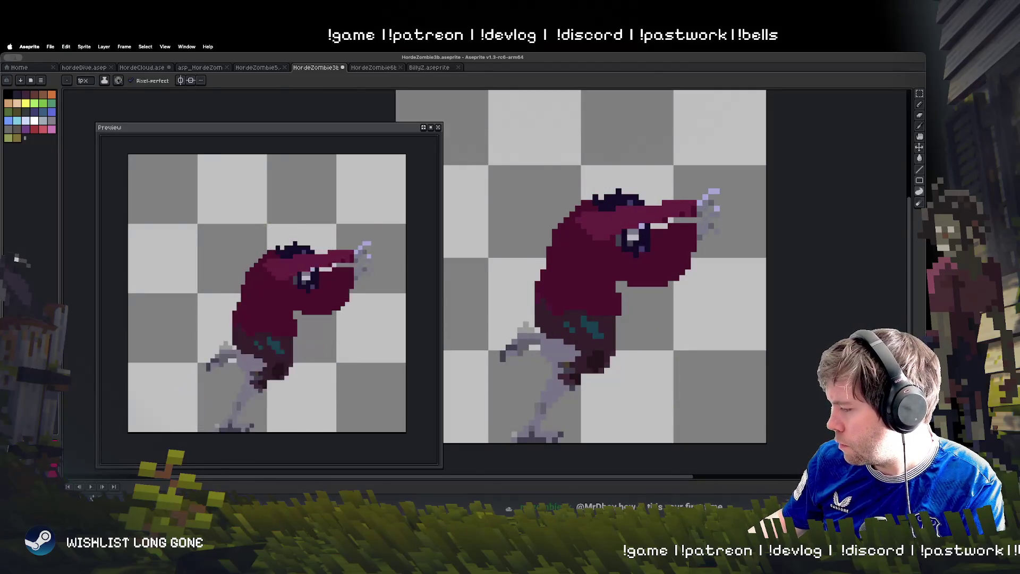
key(Left)
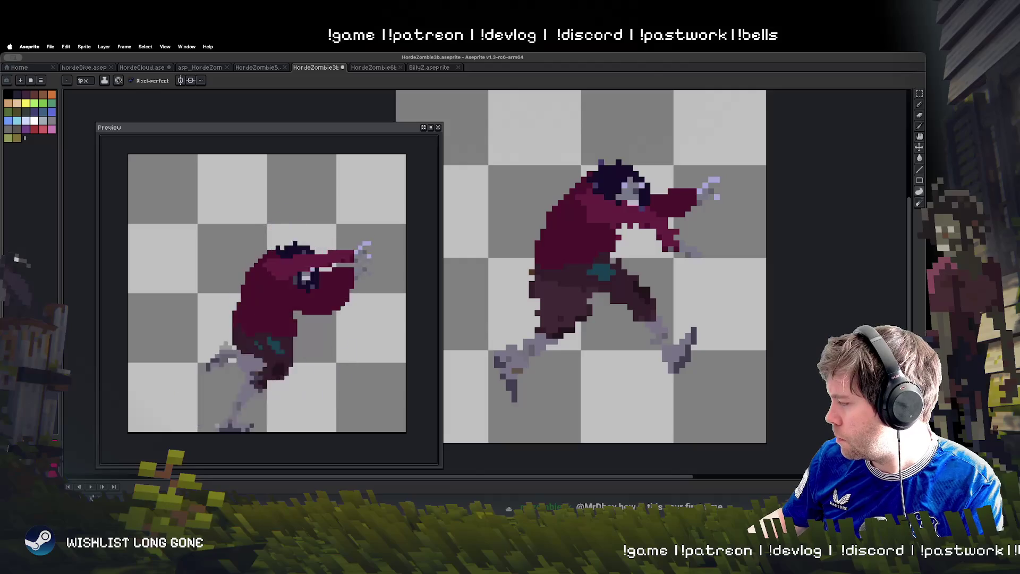
key(Left)
key(Left)
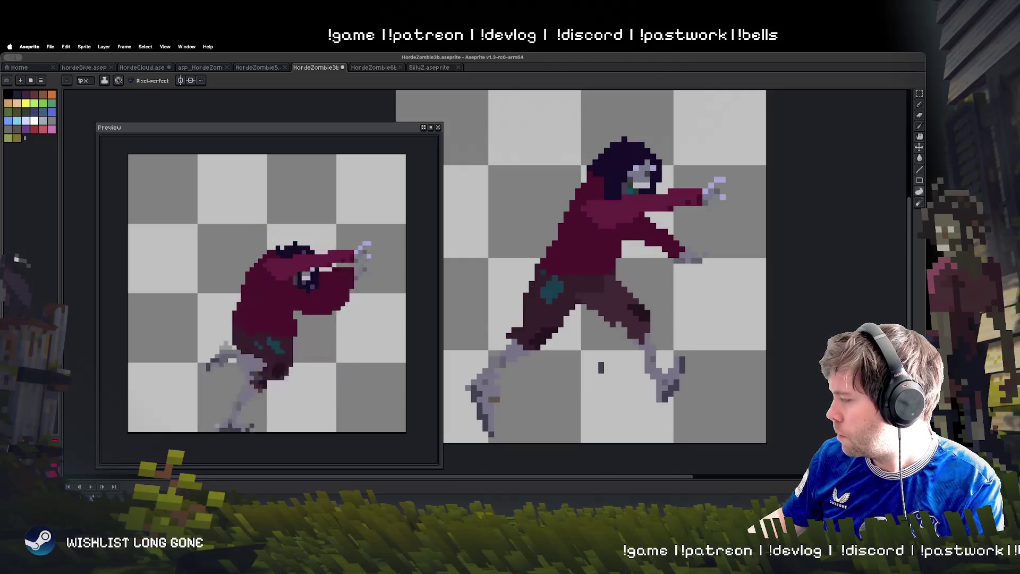
click(920, 94)
drag(629, 219, 720, 295)
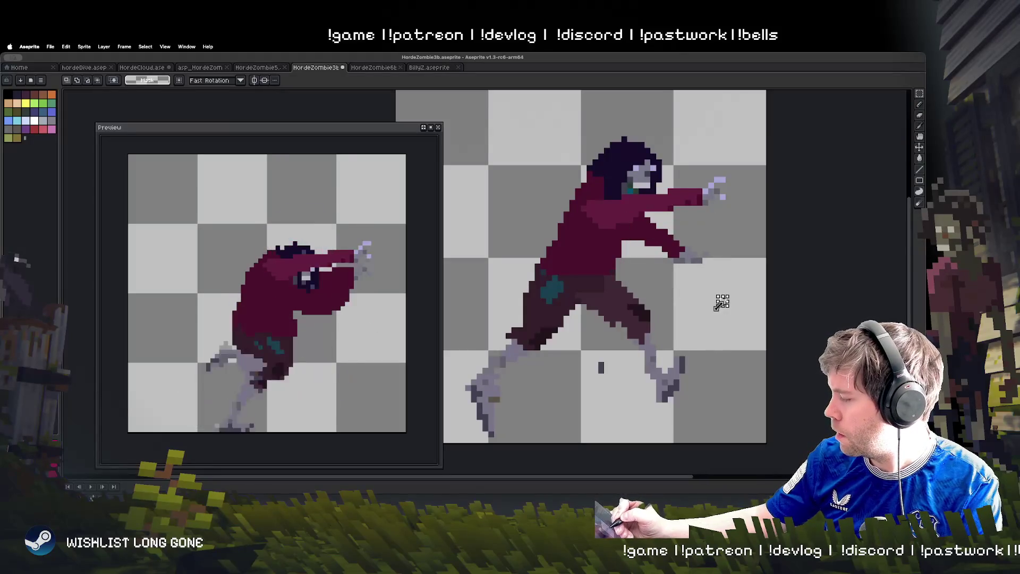
Rotate the selected lower arm slightly and commit the change
key(super+shift+d)
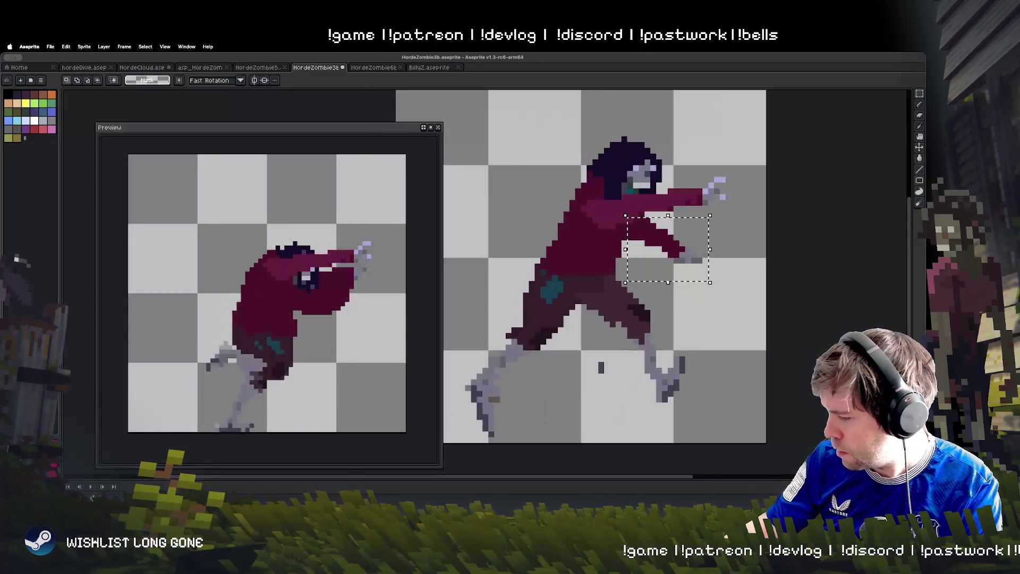
drag(713, 287, 692, 314)
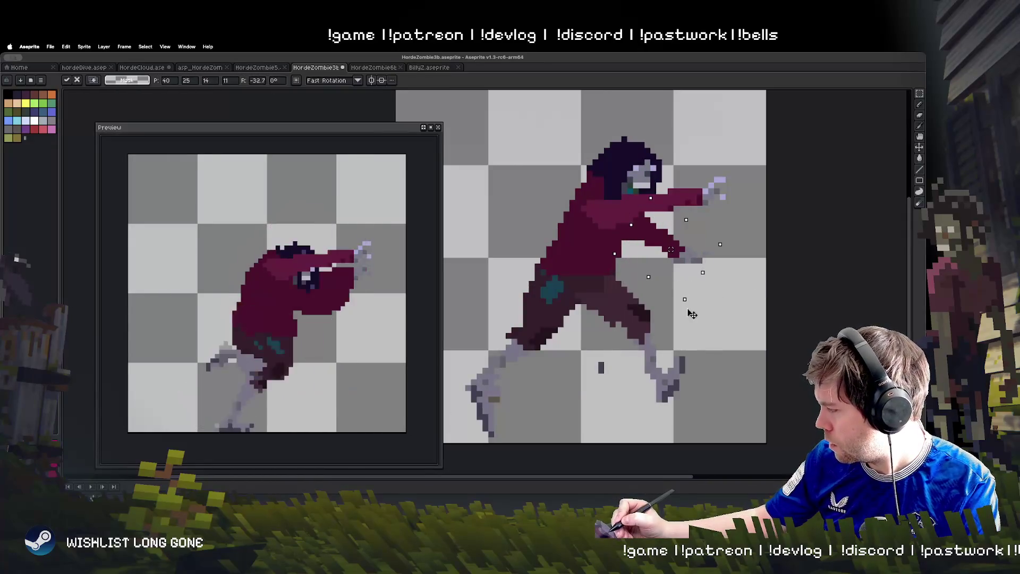
key(Escape)
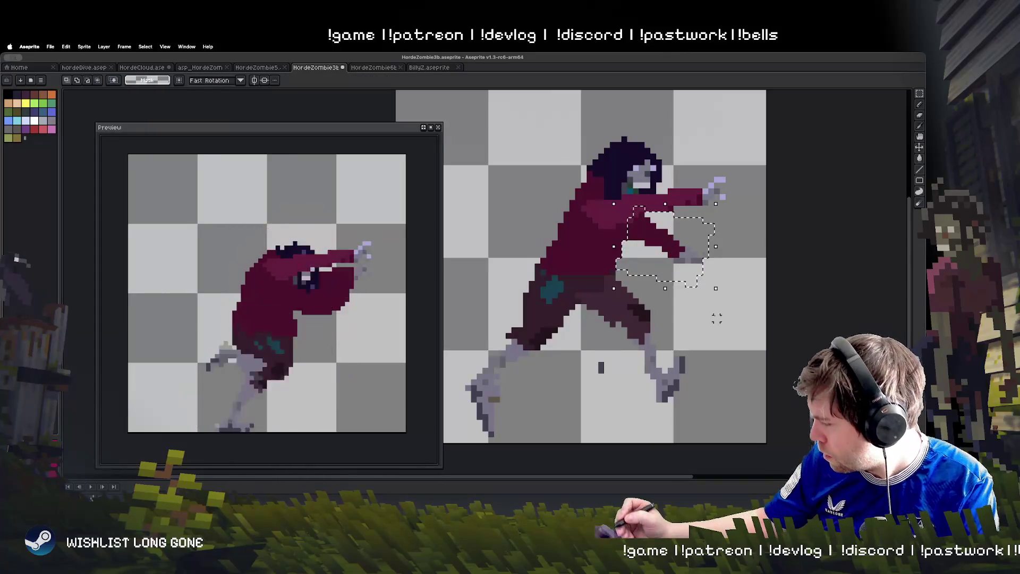
drag(724, 293, 716, 309)
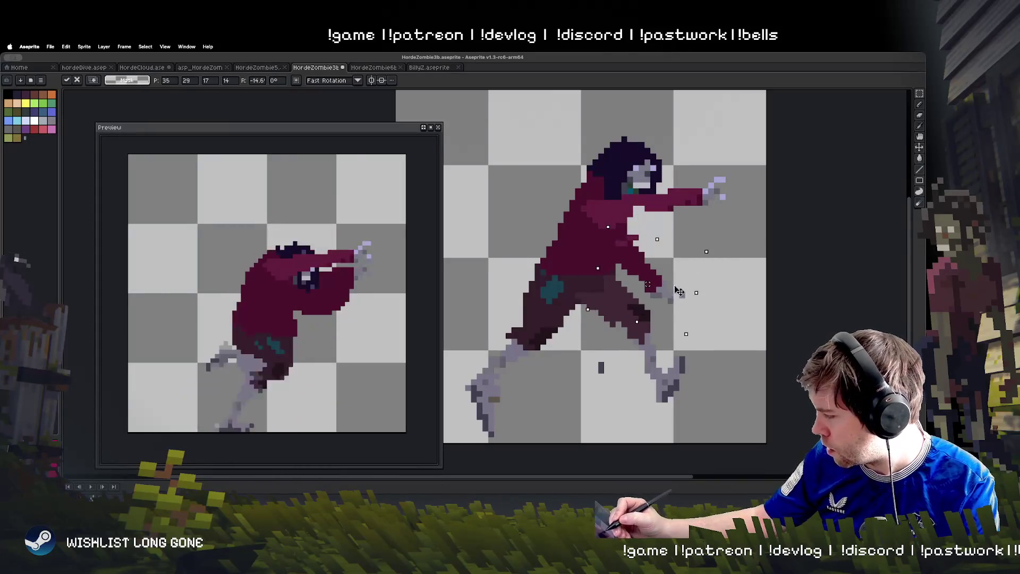
click(740, 457)
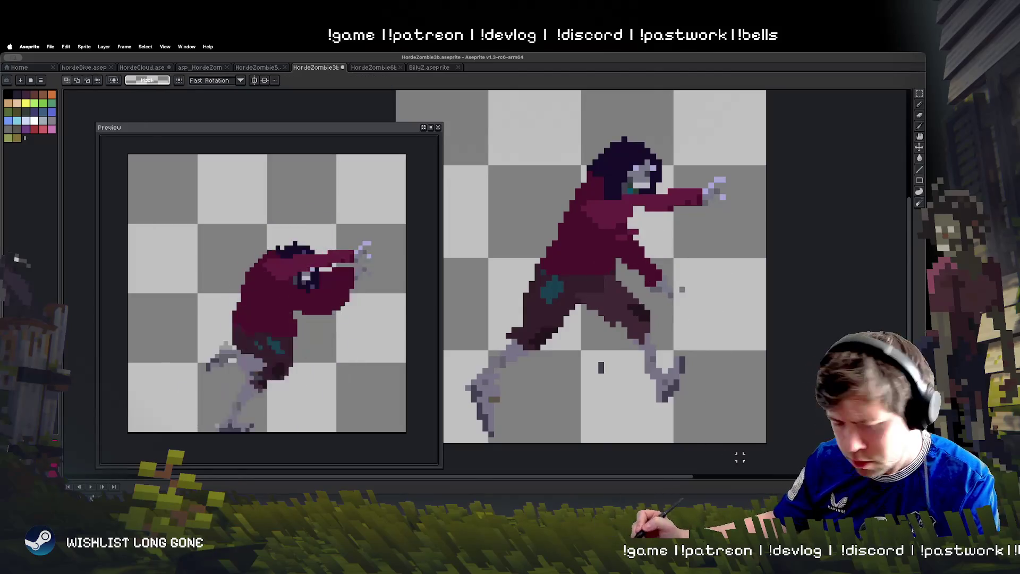
Outline the arm's edge in red and fill the arm-body gap dark red, comparing frames
key(b)
drag(666, 266, 684, 227)
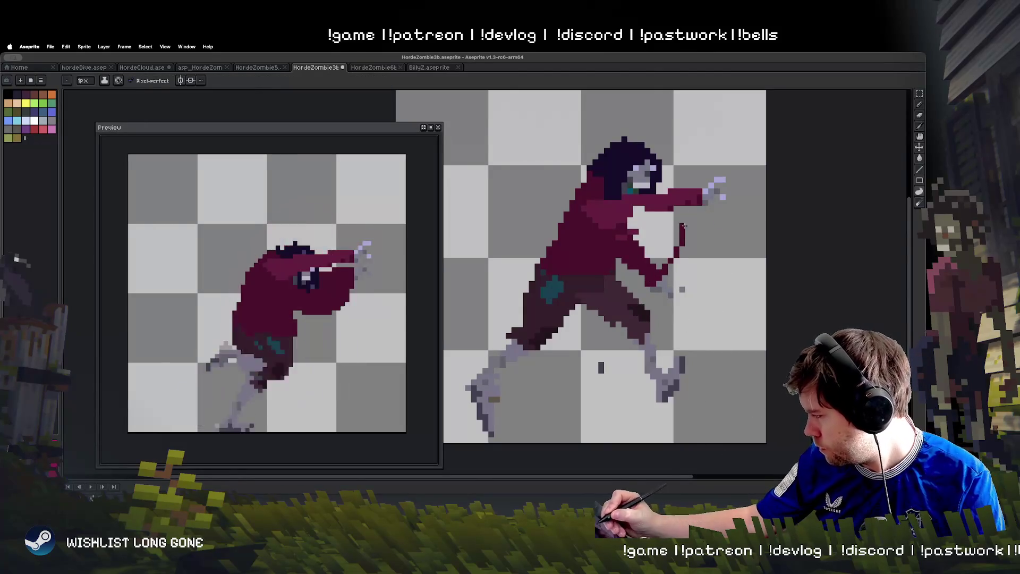
drag(620, 250, 657, 234)
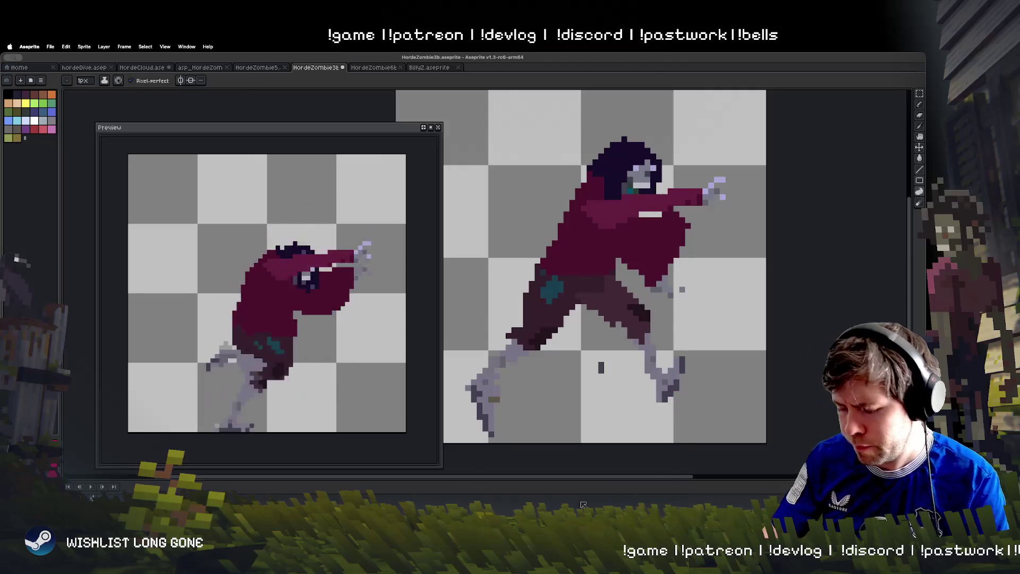
key(period)
key(comma)
key(period)
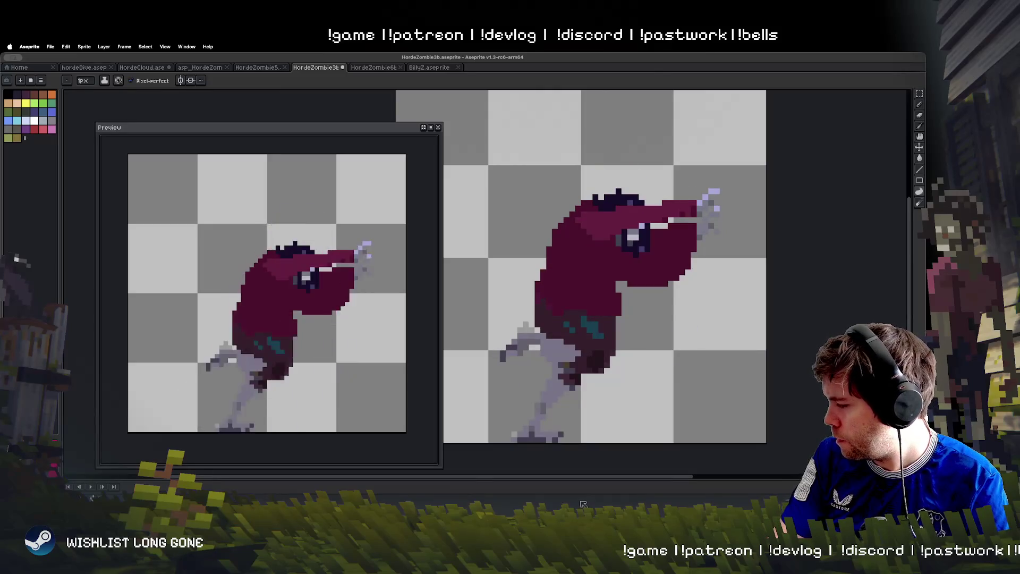
key(period)
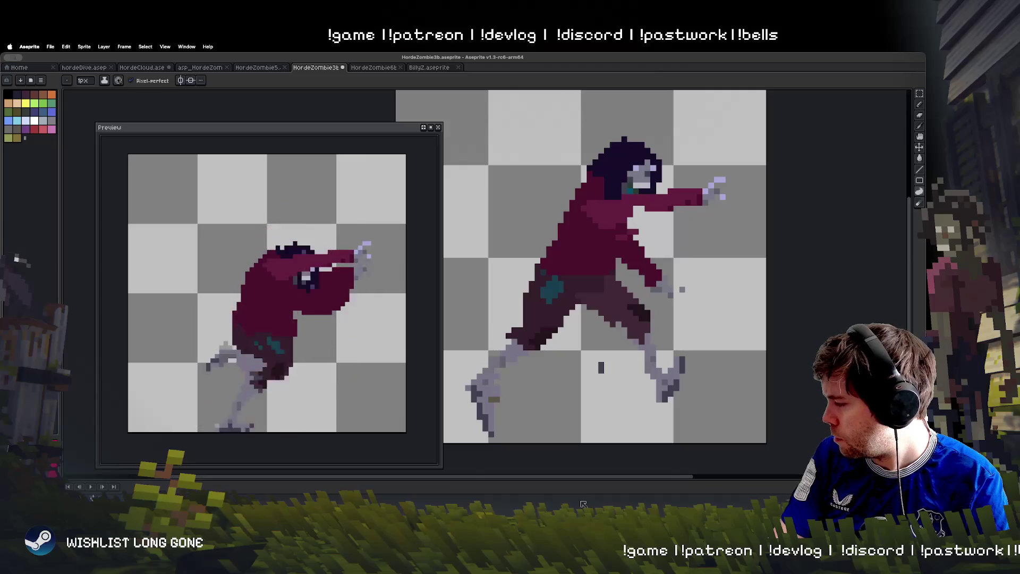
Undo the forearm rotation, drop the arm selection, and step to the leaping frame
key(ctrl+z)
key(ctrl+z)
key(ctrl+z)
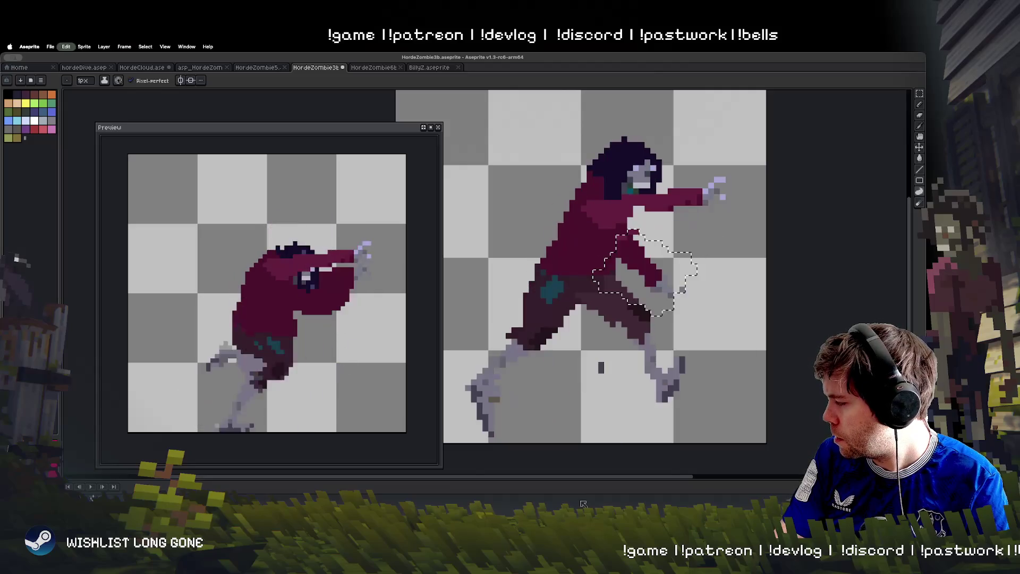
key(ctrl+z)
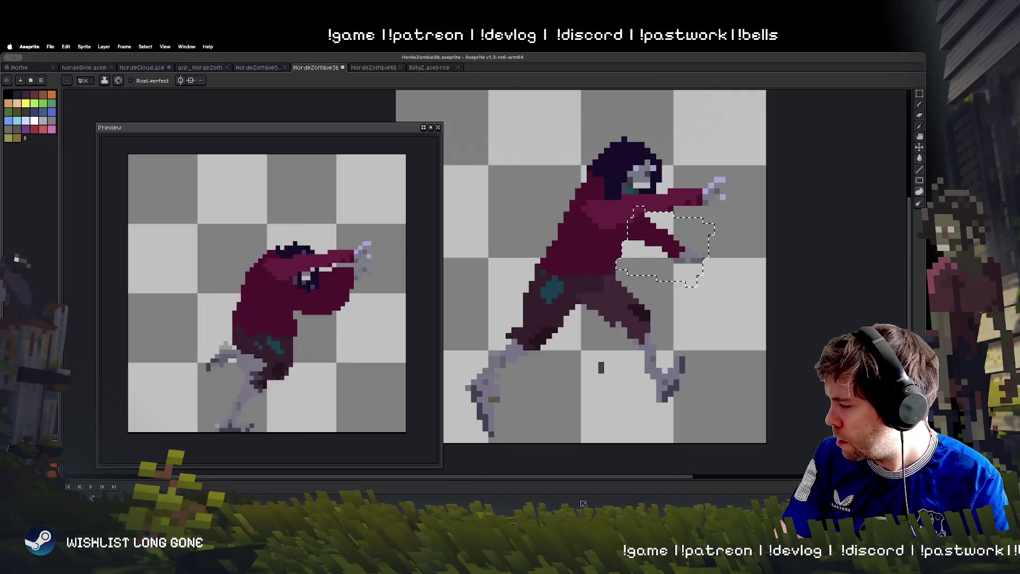
click(919, 93)
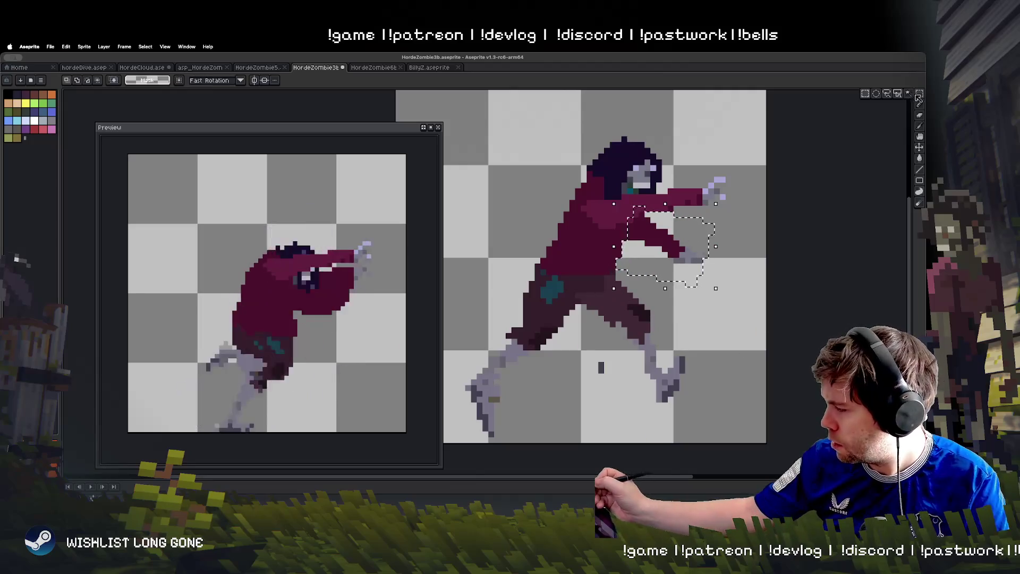
key(Return)
key(period)
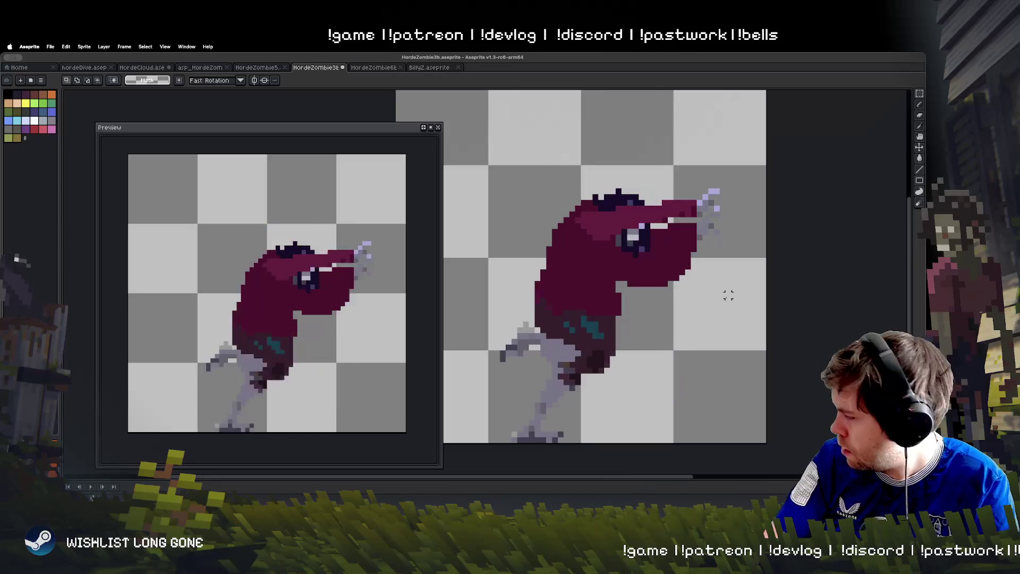
key(period)
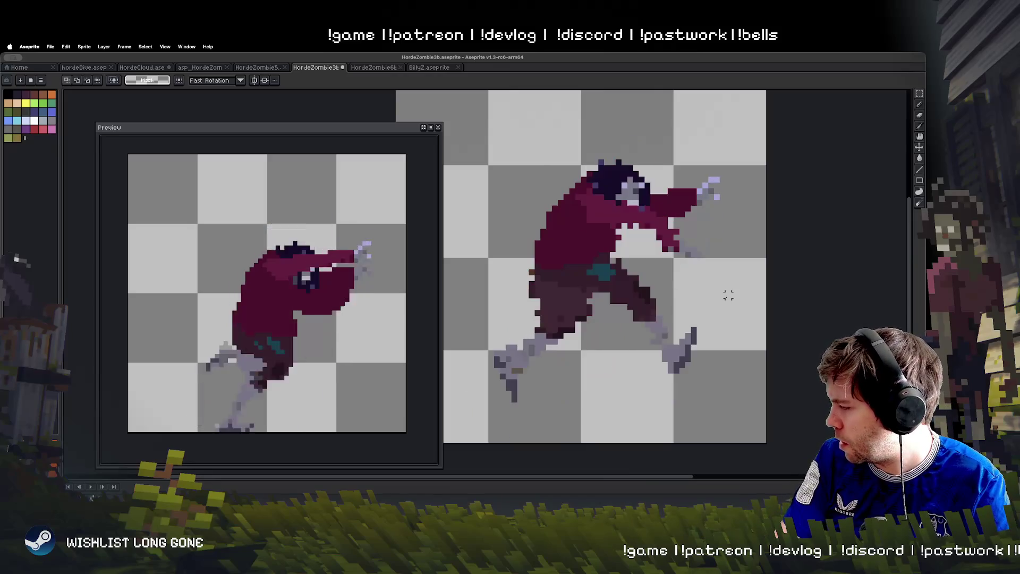
key(period)
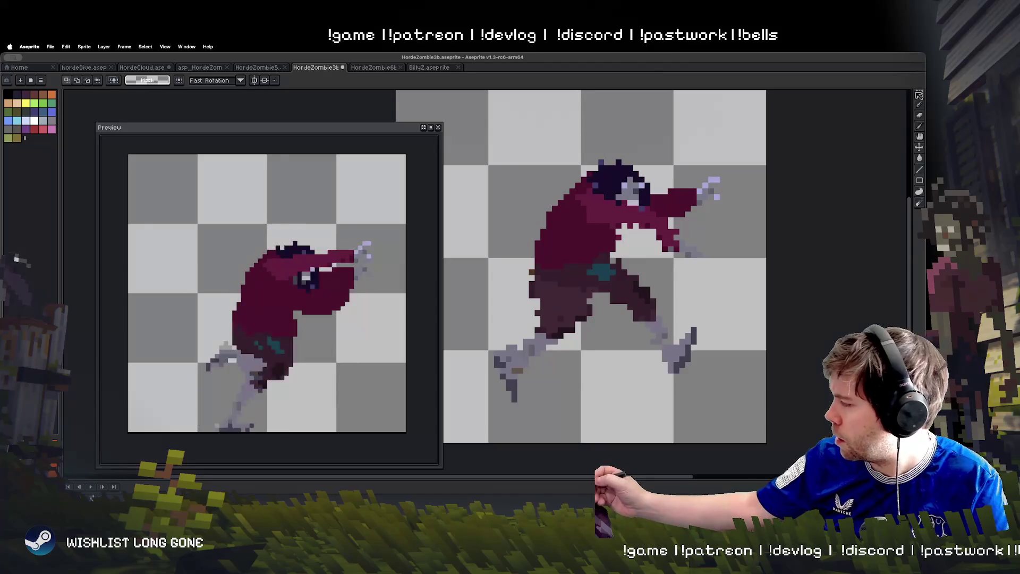
Outline the torso gap in dark red and move a small torso piece onto the hand area
key(b)
mouse_move(619, 226)
mouse_down()
mouse_move(656, 266)
mouse_move(671, 234)
mouse_move(619, 255)
mouse_up()
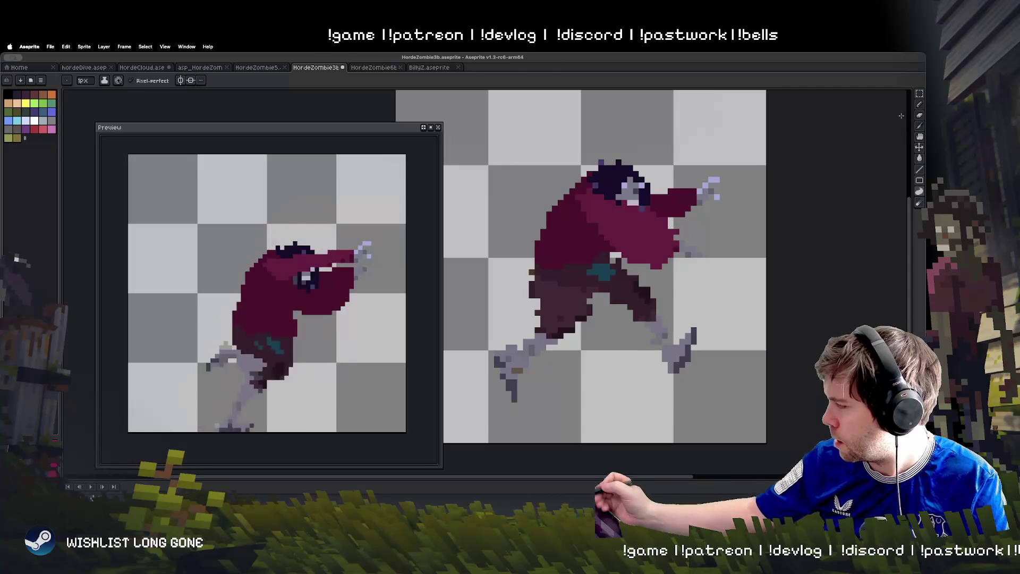
click(920, 94)
mouse_move(673, 234)
mouse_down()
mouse_move(717, 279)
mouse_move(690, 284)
mouse_move(696, 274)
mouse_up()
key(Return)
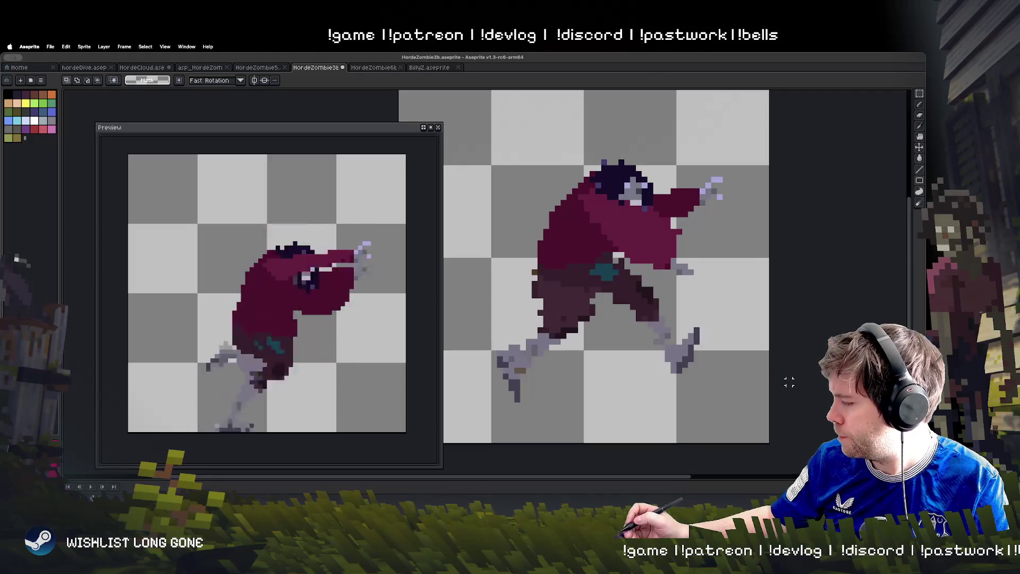
key(b)
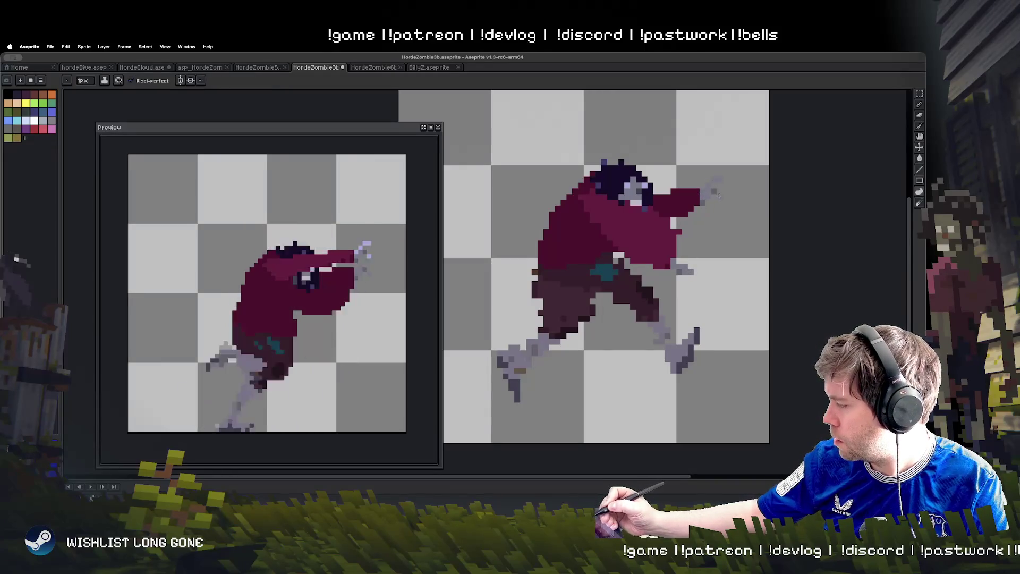
Paint a light lavender hand under the outstretched arm on the leaping frame
key(Right)
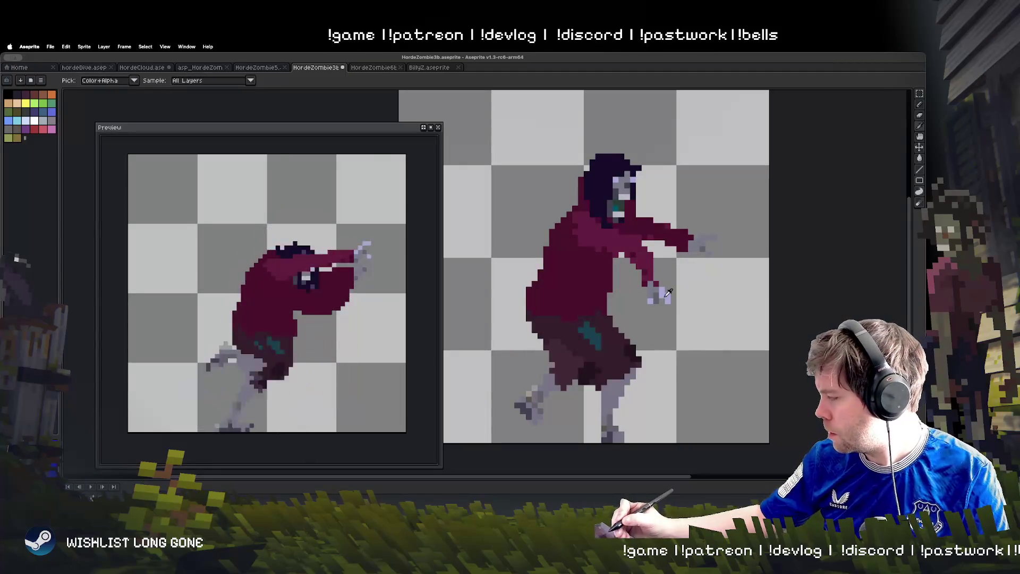
key(Left)
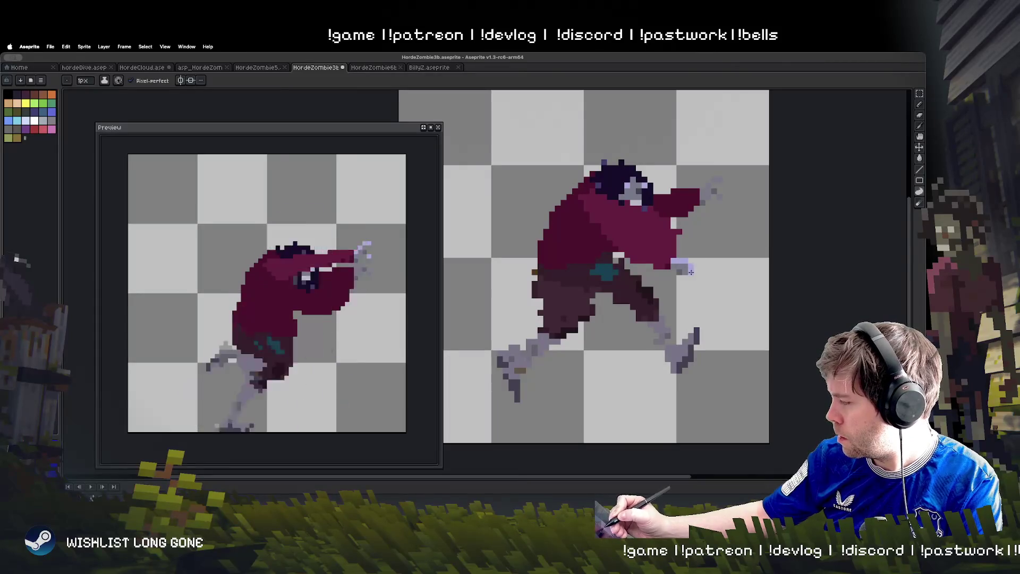
key(Left)
key(Left)
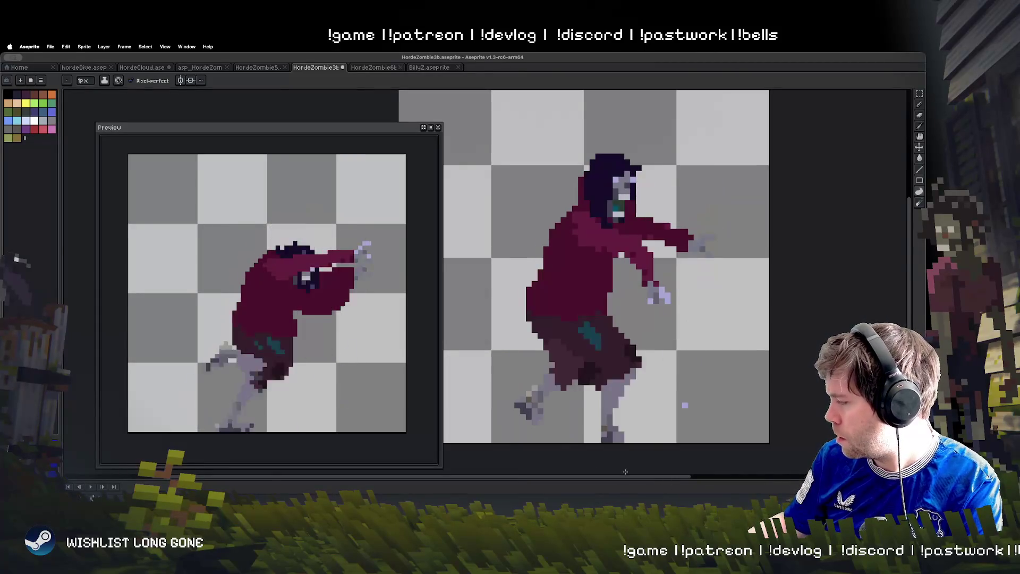
key(Left)
mouse_move(692, 271)
mouse_down()
mouse_move(699, 239)
mouse_move(692, 258)
mouse_up()
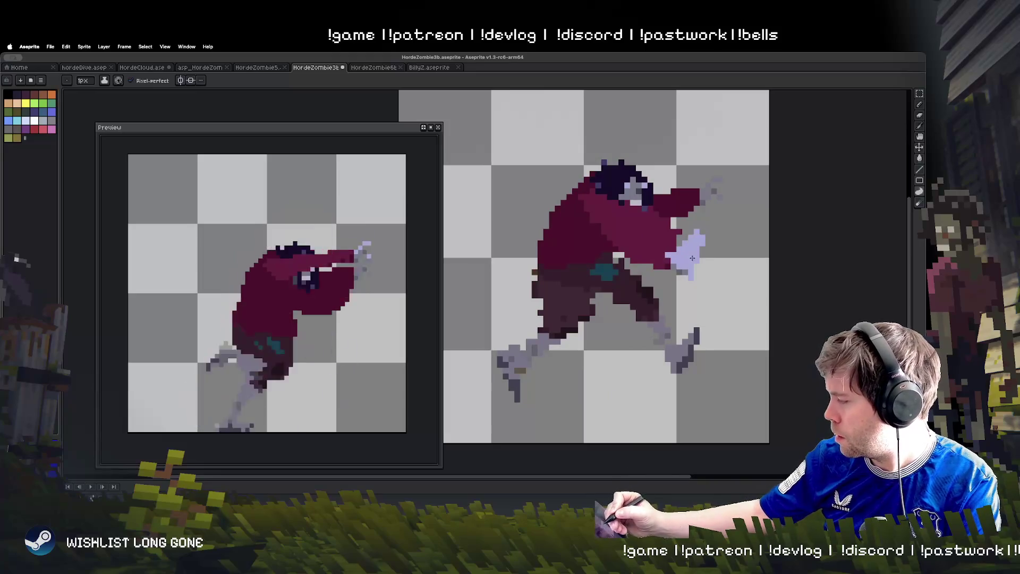
key(Right)
key(Left)
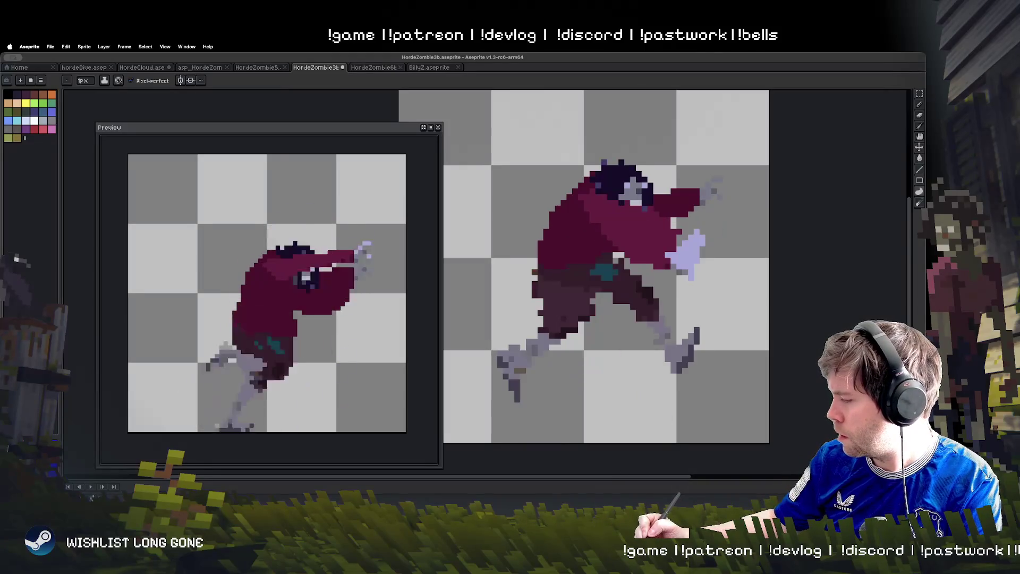
On the crouched frame, pick a canvas colour and add drooping finger pixels to the hand
key(Right)
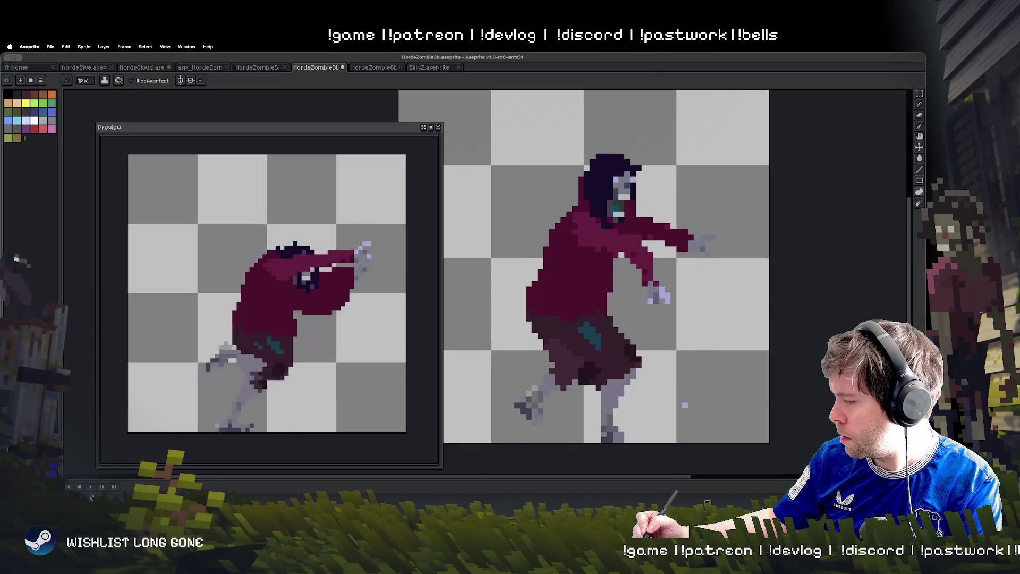
key(Left)
key(Left)
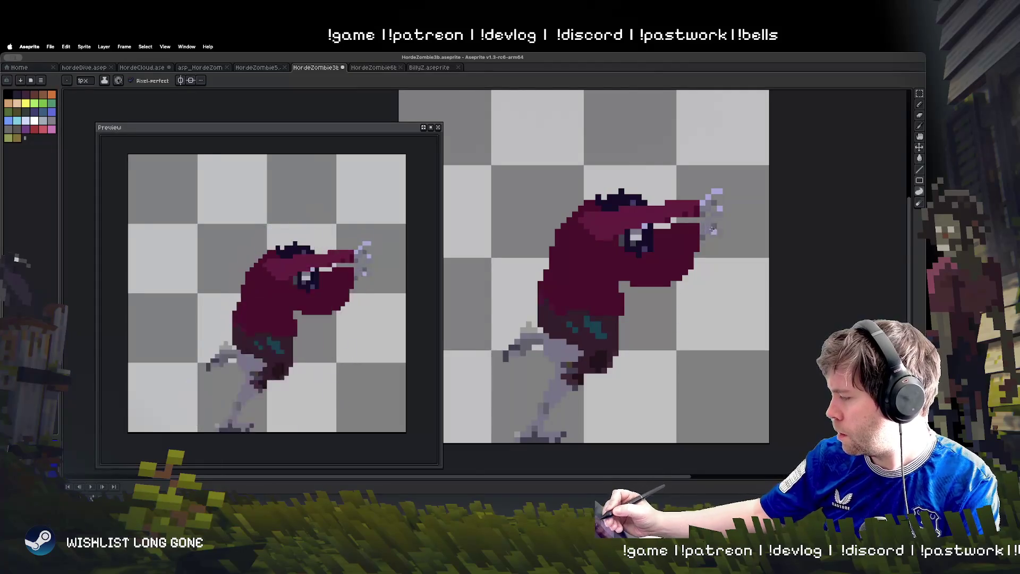
key(i)
key(b)
drag(713, 228, 697, 263)
Play the run animation, then step through the hunched, leaping and upright frames
key(Return)
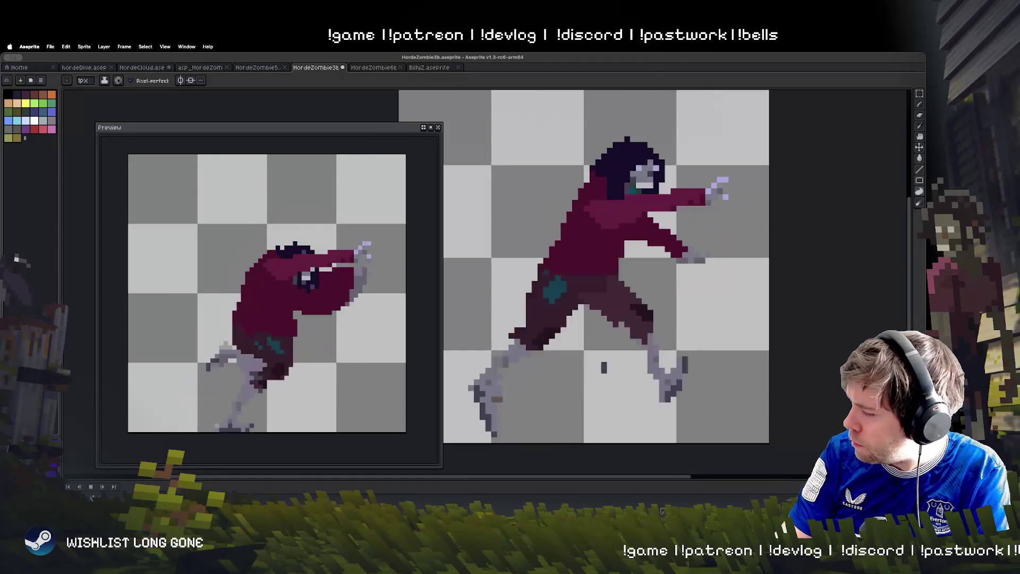
key(Return)
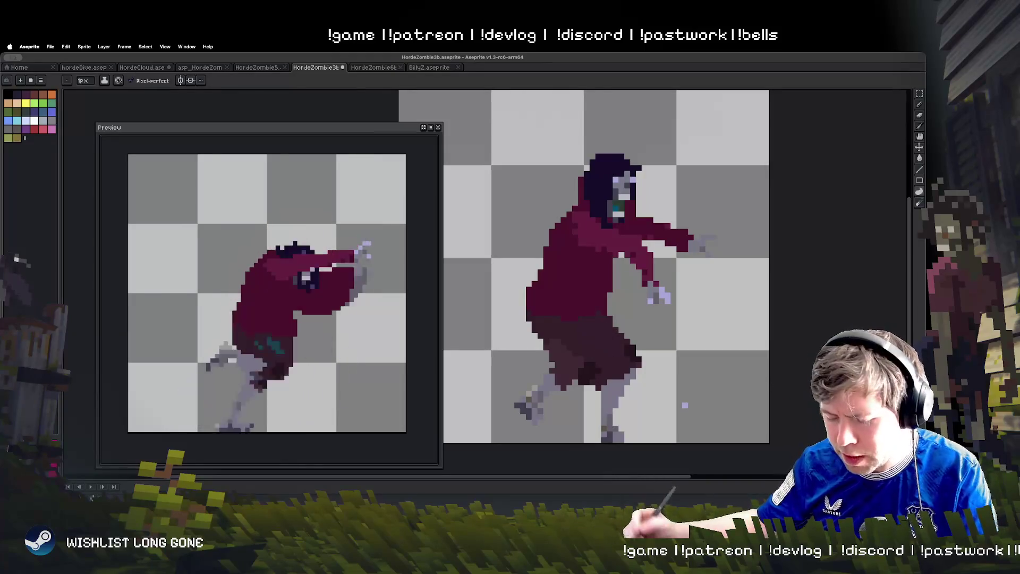
key(Right)
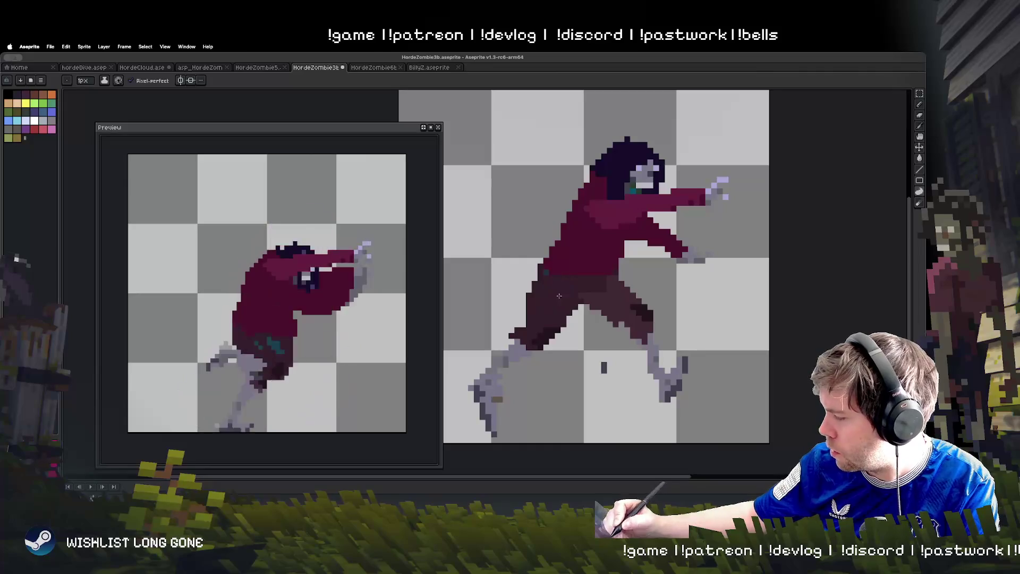
key(Right)
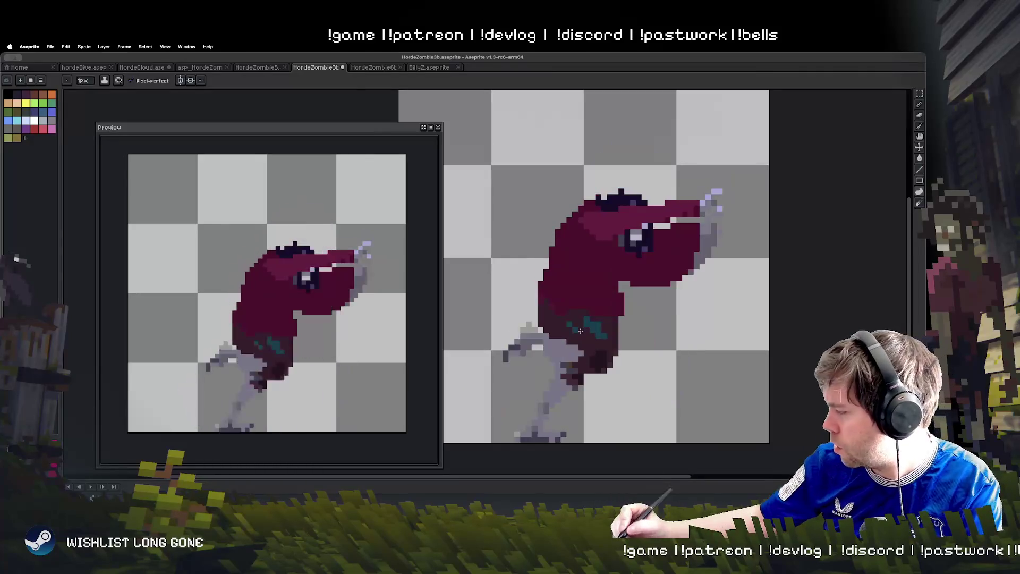
key(Right)
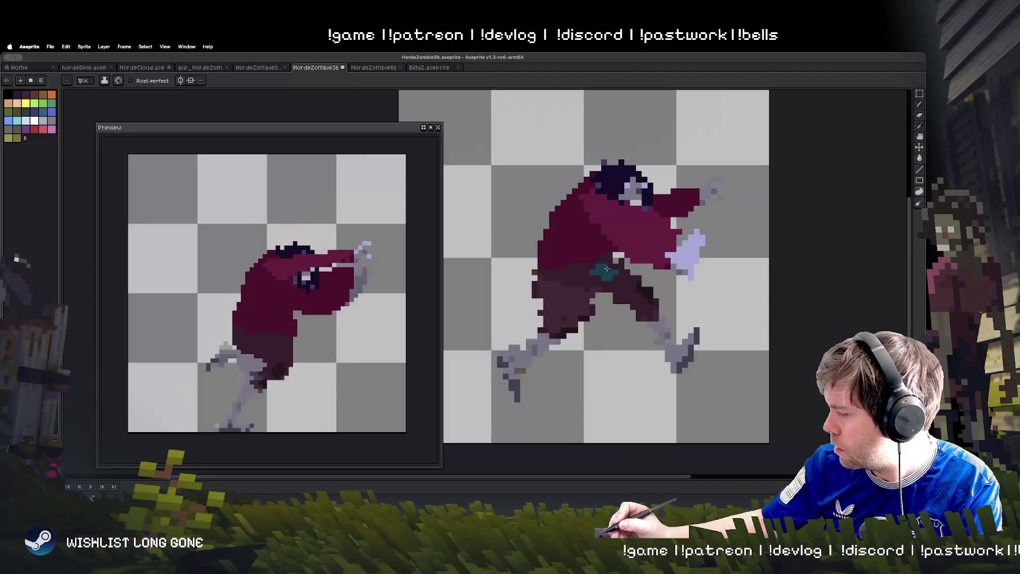
key(Right)
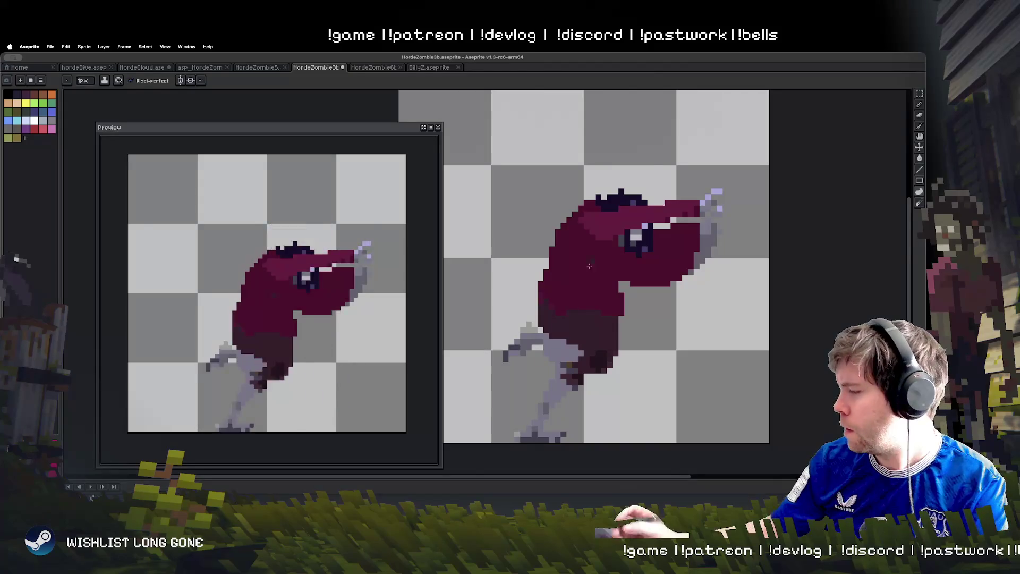
Try a brown stroke left of the torso, undo it, and return to the leaping frame
key(super+z)
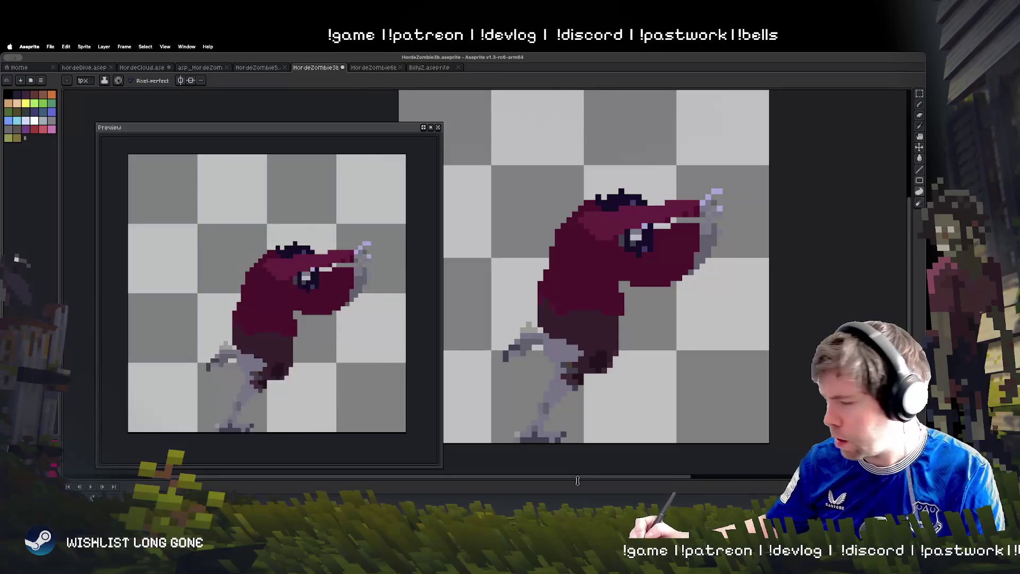
click(34, 95)
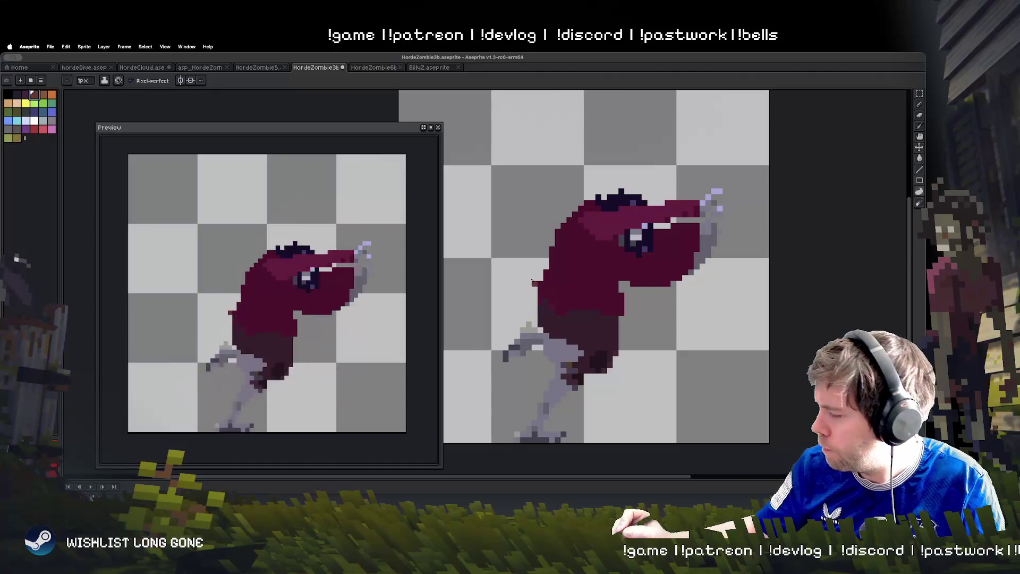
mouse_move(572, 277)
mouse_down()
mouse_move(513, 283)
mouse_move(582, 319)
mouse_move(579, 279)
mouse_move(513, 321)
mouse_move(569, 281)
mouse_move(542, 278)
mouse_up()
key(ctrl+z)
key(ctrl+z)
key(ctrl+z)
key(ctrl+z)
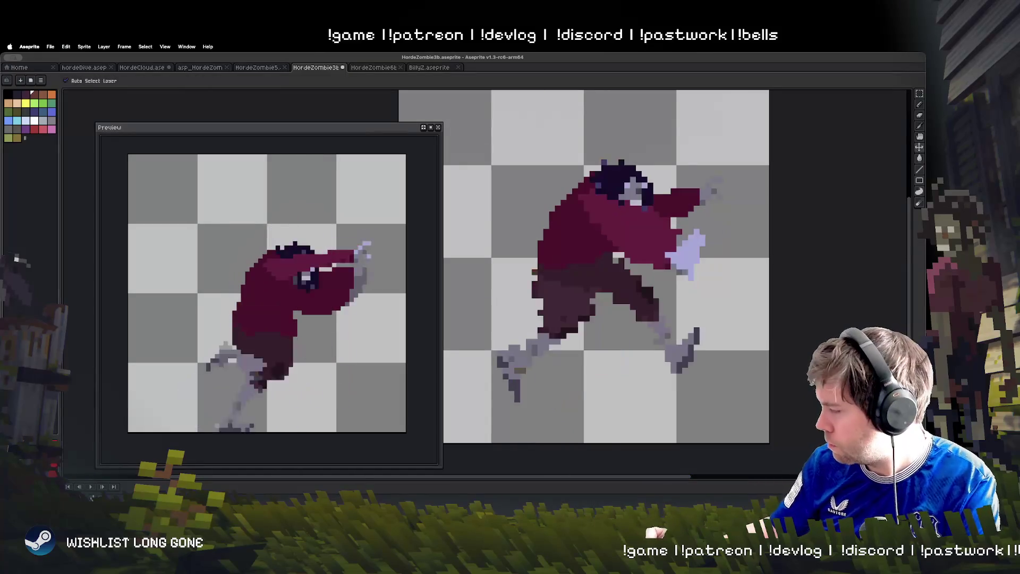
key(Right)
key(Right)
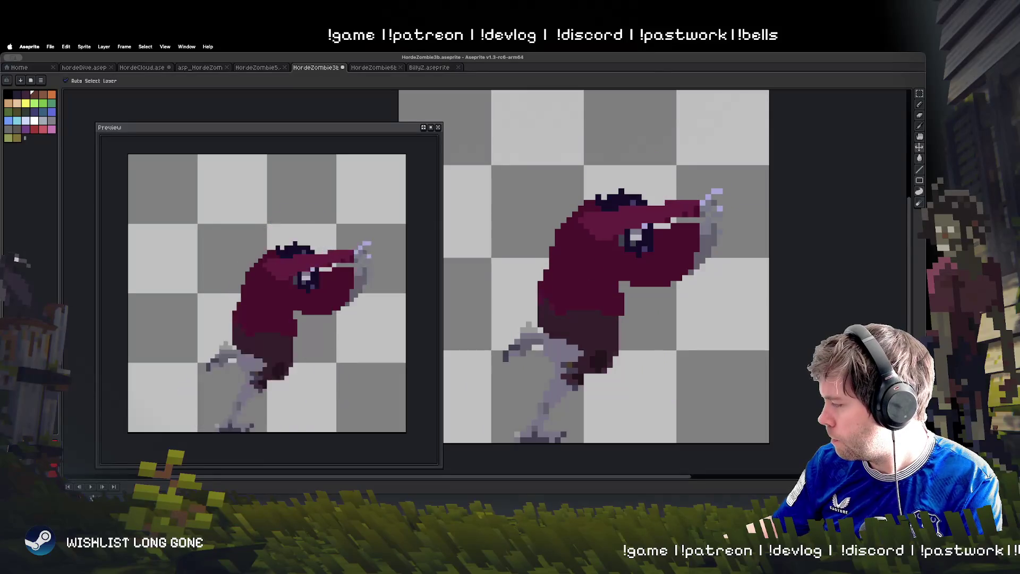
key(Right)
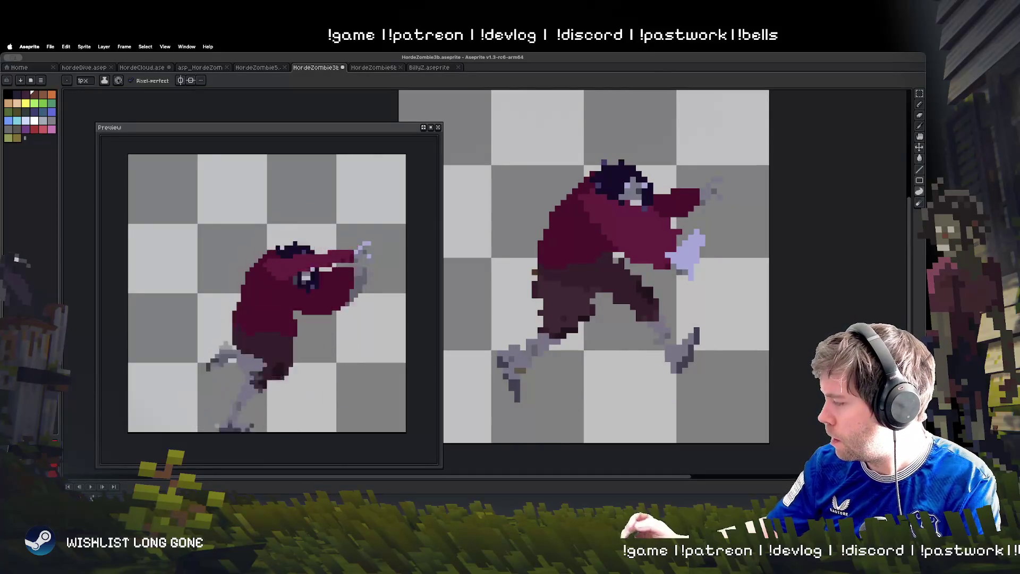
Sketch the light-brown satchel strap and bag on the first few run frames
mouse_move(518, 213)
mouse_down()
mouse_move(501, 246)
mouse_move(555, 255)
mouse_move(539, 225)
mouse_up()
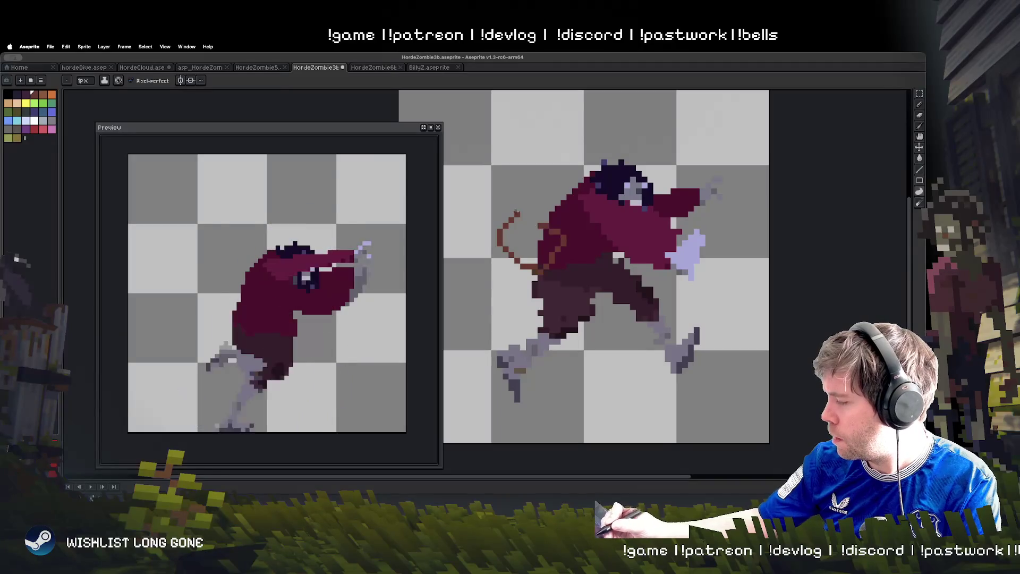
key(Right)
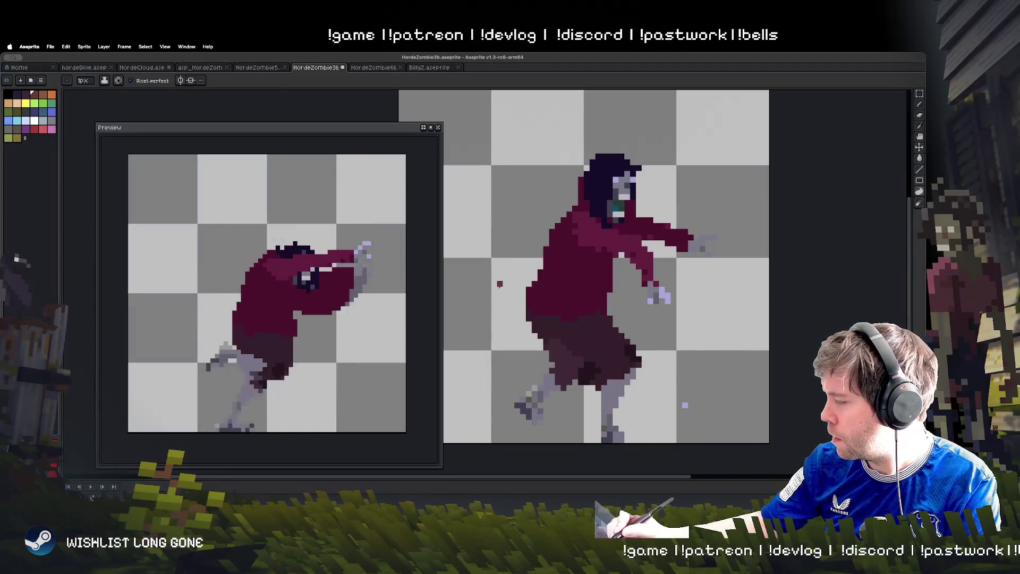
mouse_move(511, 208)
mouse_down()
mouse_move(504, 251)
mouse_move(549, 256)
mouse_move(539, 225)
mouse_move(515, 245)
mouse_move(562, 284)
mouse_move(564, 245)
mouse_move(514, 236)
mouse_up()
key(Right)
key(Right)
mouse_move(534, 339)
mouse_down()
mouse_move(594, 354)
mouse_move(552, 300)
mouse_move(523, 319)
mouse_up()
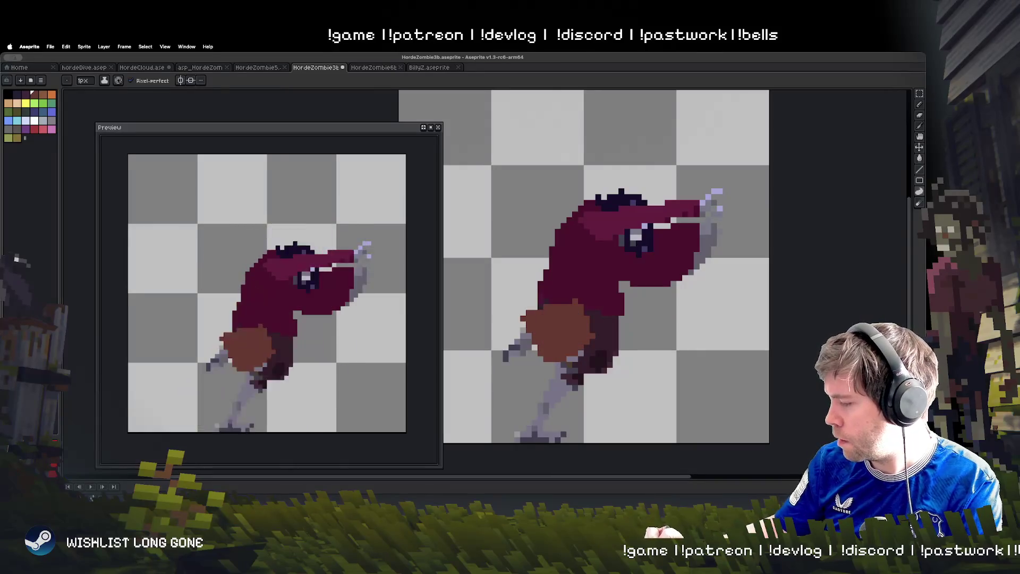
key(Right)
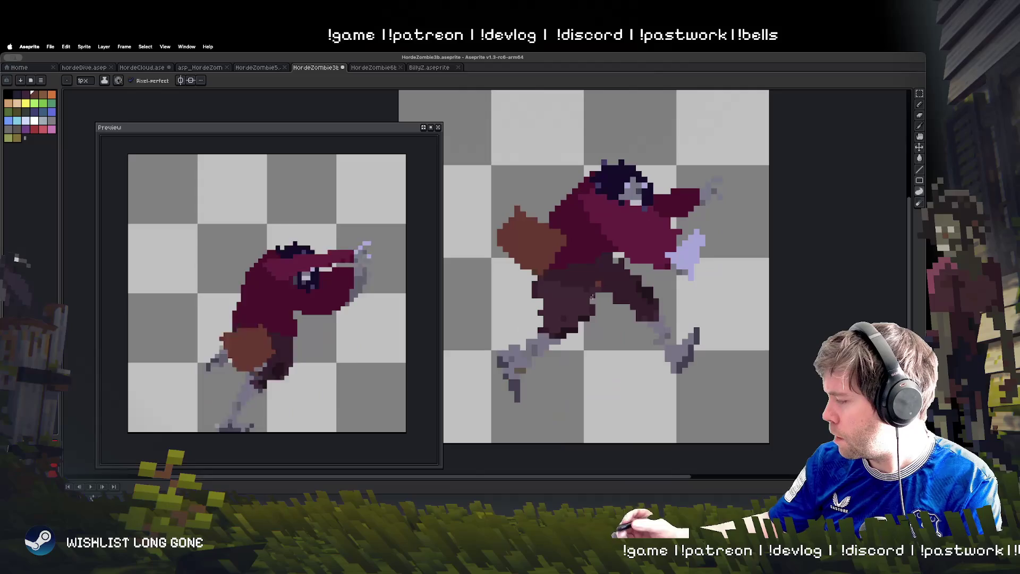
mouse_move(526, 202)
mouse_down()
mouse_move(585, 180)
mouse_move(532, 201)
mouse_move(584, 194)
mouse_move(515, 210)
mouse_move(564, 198)
mouse_move(558, 207)
mouse_up()
Draw the light-brown strap across the body on the remaining frames, previewing the run
key(Right)
key(Right)
key(Right)
mouse_move(526, 318)
mouse_down()
mouse_move(576, 209)
mouse_move(531, 317)
mouse_move(549, 247)
mouse_up()
key(Right)
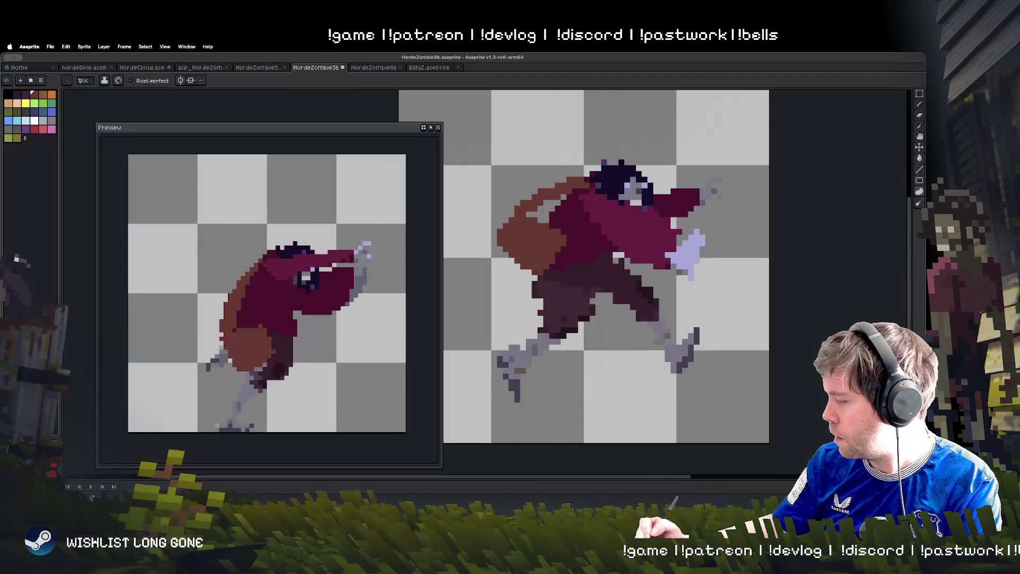
key(Return)
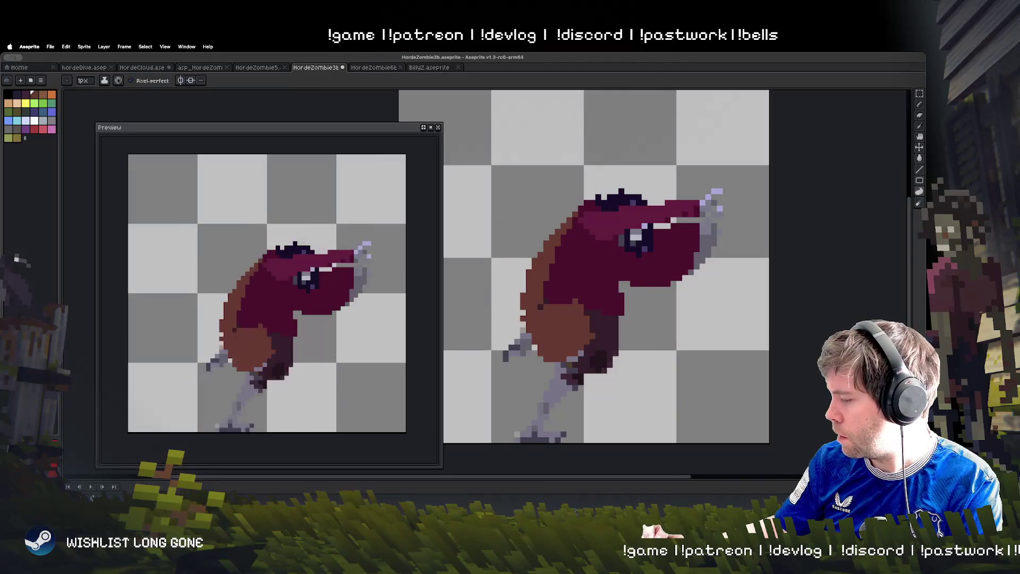
mouse_move(583, 309)
mouse_down()
mouse_move(615, 248)
mouse_move(588, 313)
mouse_move(619, 279)
mouse_move(574, 329)
mouse_up()
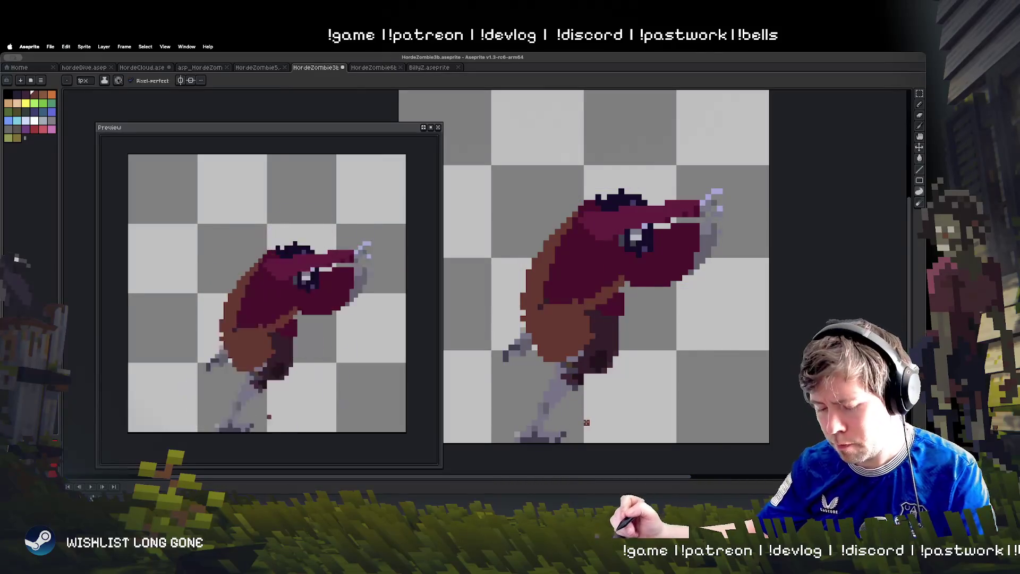
key(Right)
mouse_move(604, 248)
mouse_down()
mouse_move(568, 246)
mouse_move(577, 238)
mouse_move(603, 261)
mouse_move(560, 255)
mouse_move(628, 237)
mouse_move(619, 241)
mouse_up()
key(Right)
key(Right)
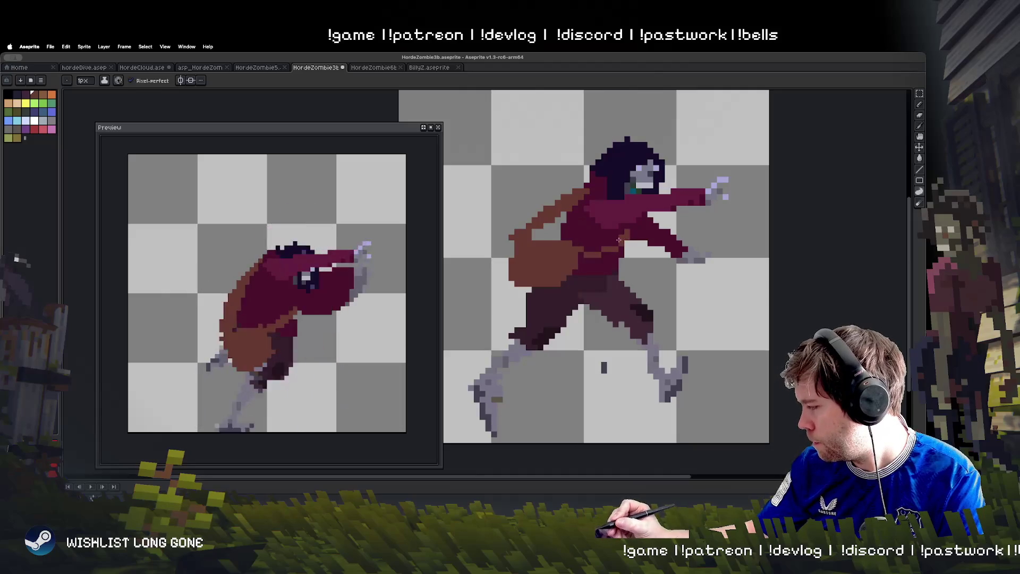
Play the animation, then try a light-brown strap across the running frame's torso and undo it
key(Right)
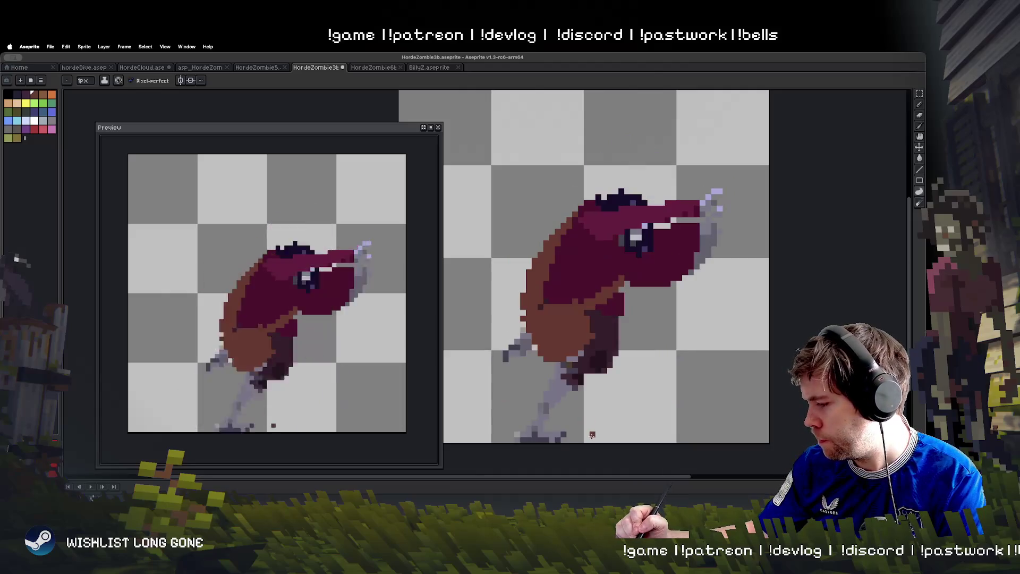
key(Return)
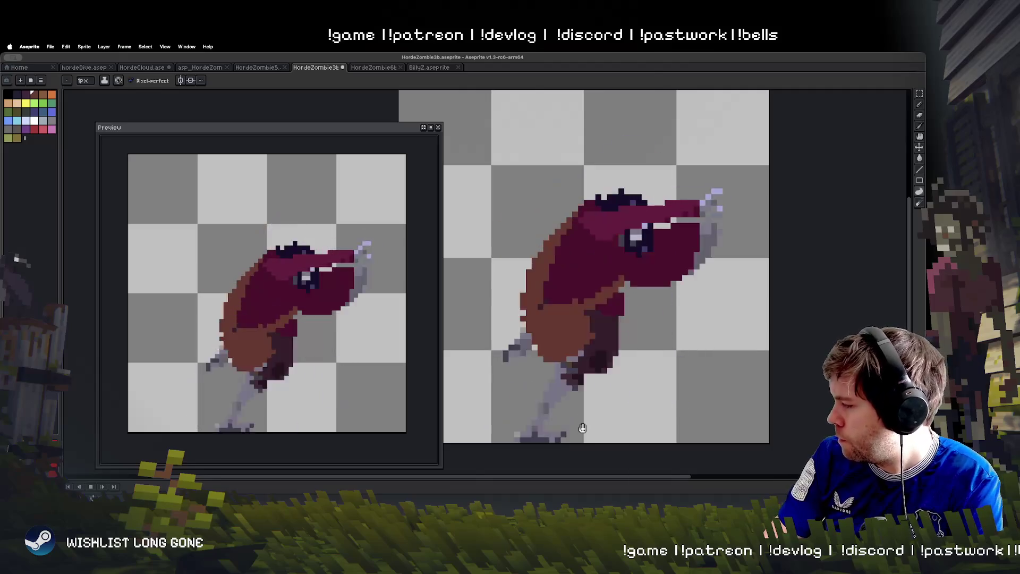
key(Return)
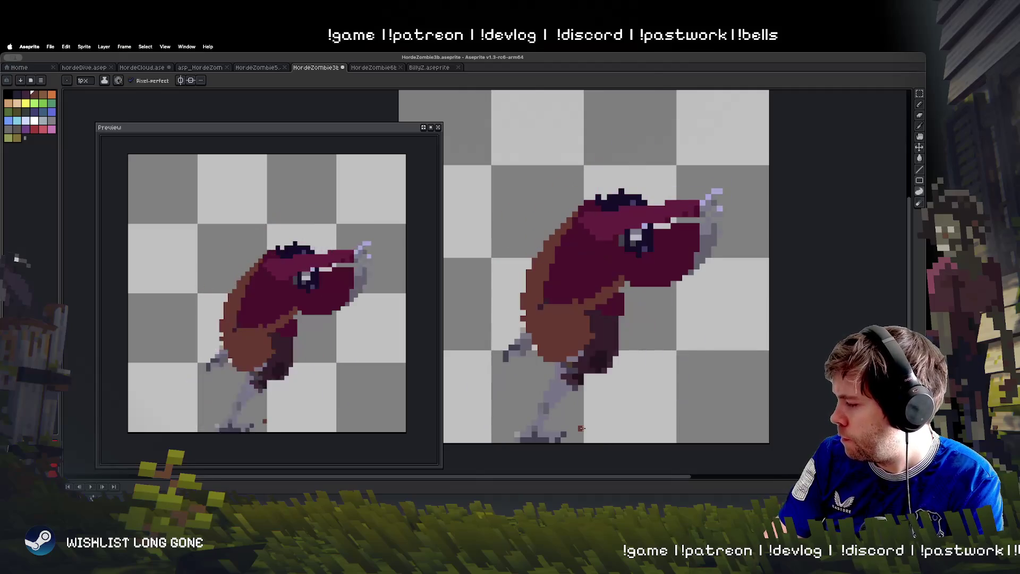
key(Left)
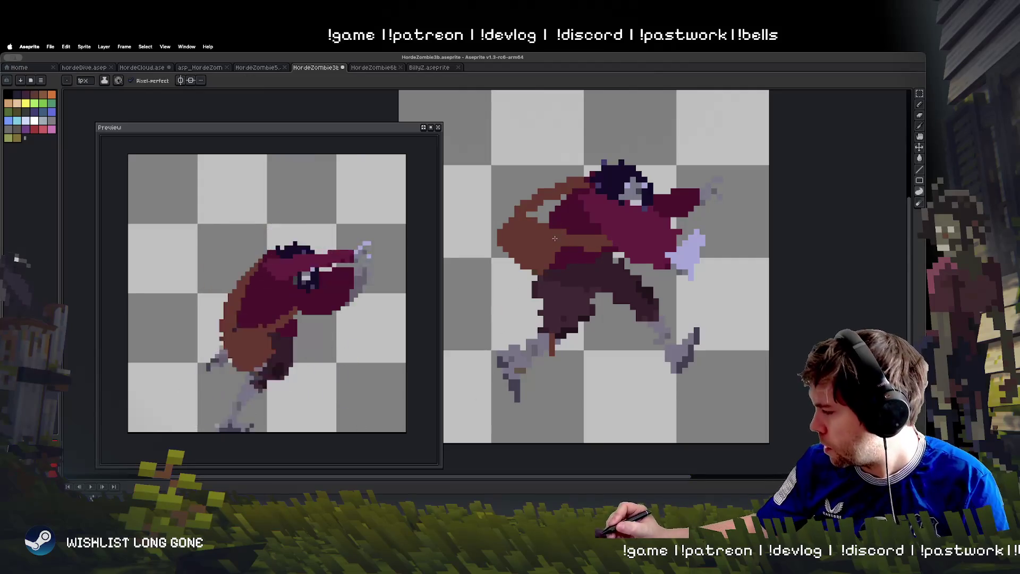
drag(565, 248, 613, 248)
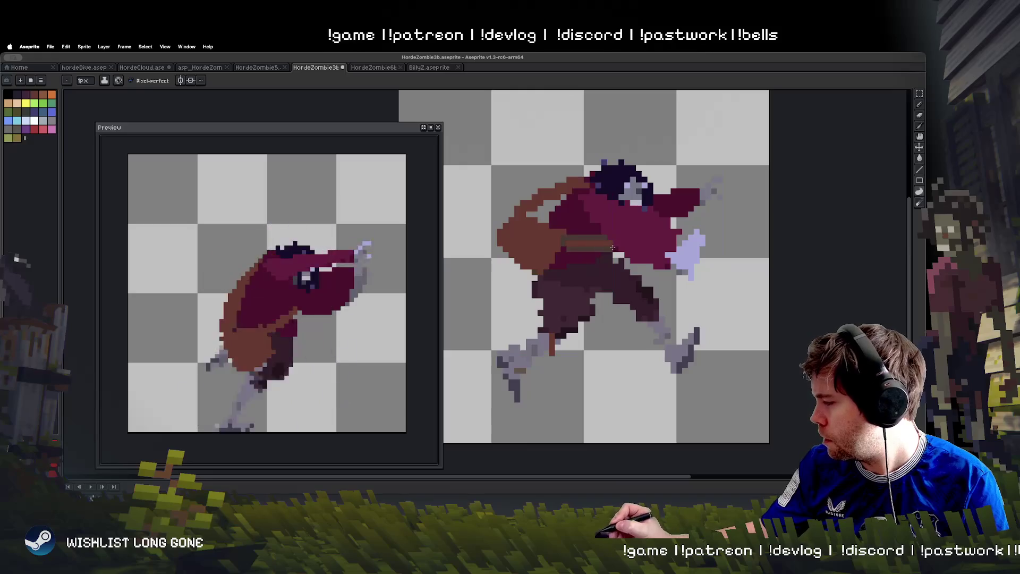
key(ctrl+z)
key(ctrl+z)
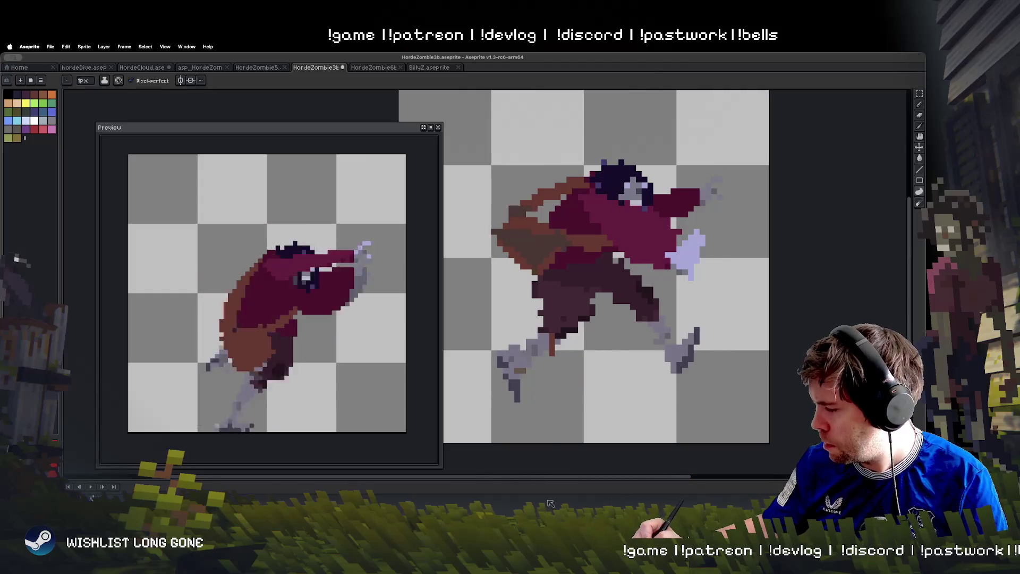
Add dark pixels to the hunched frame's left outline and replay the run
key(v)
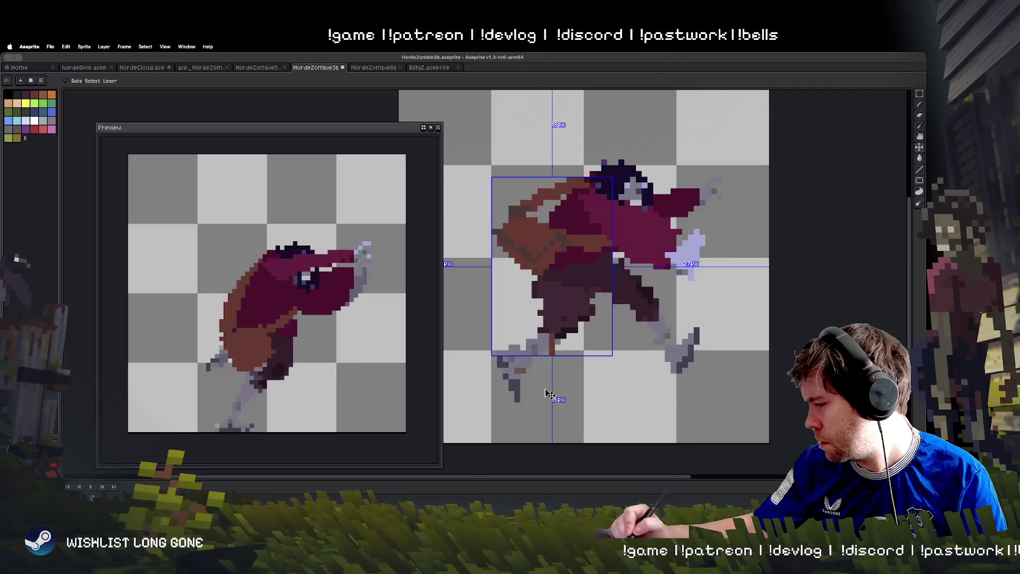
key(b)
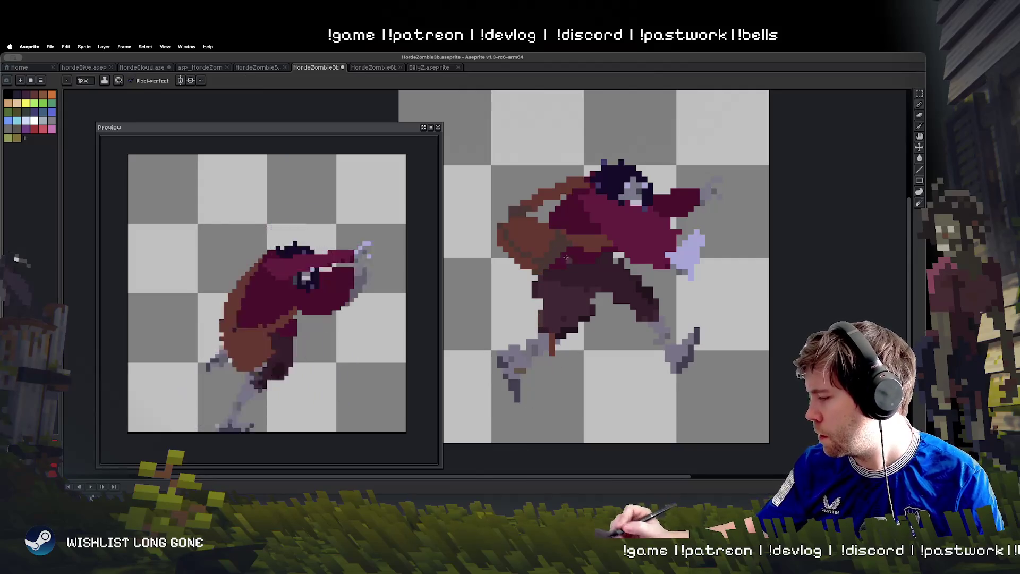
key(Right)
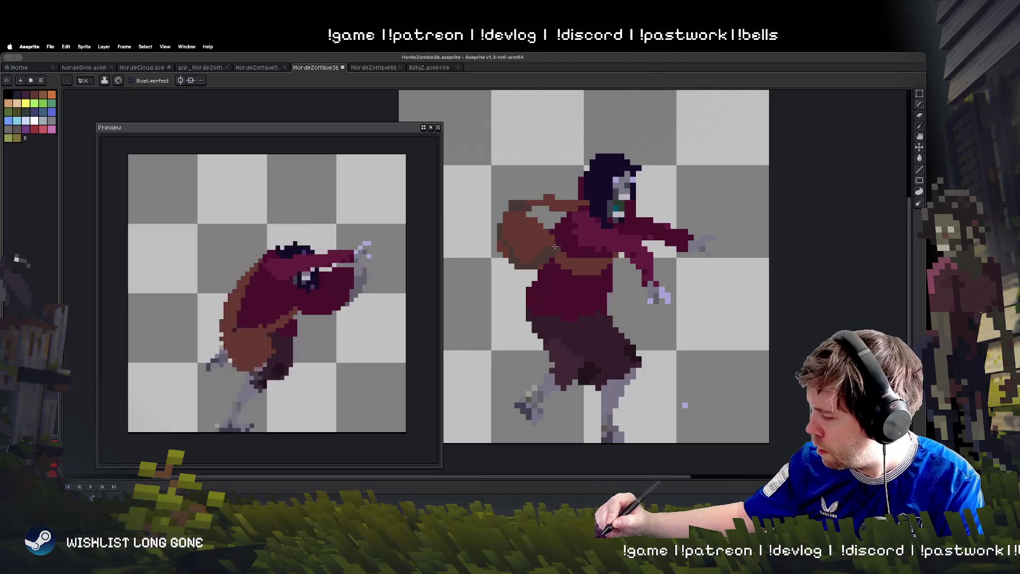
key(Right)
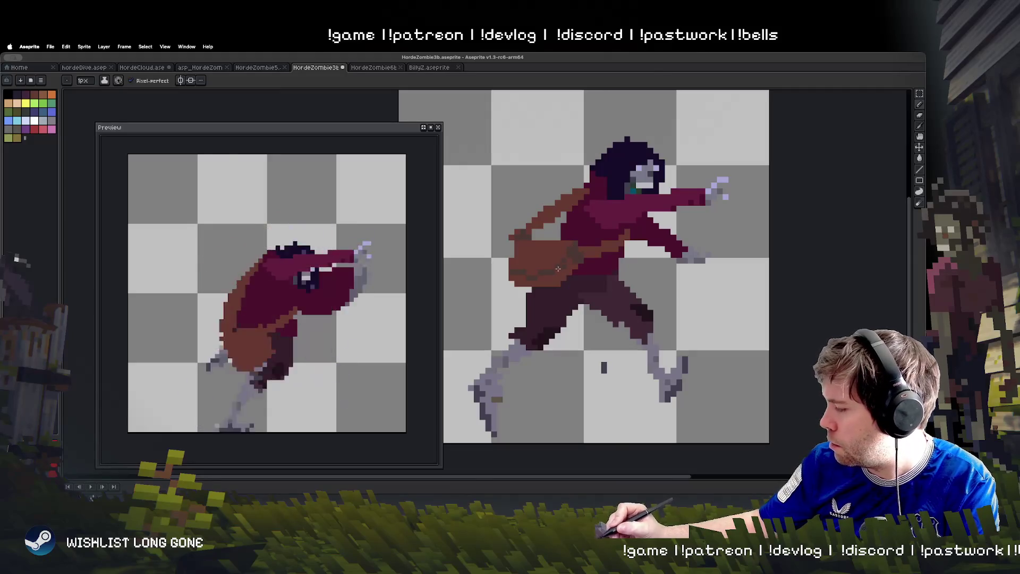
key(Right)
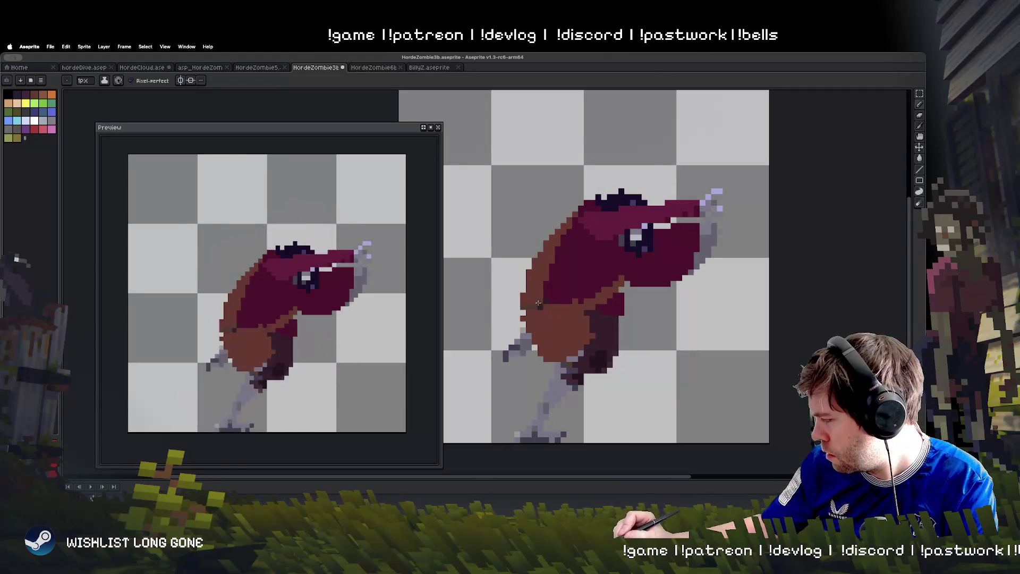
drag(539, 306, 516, 312)
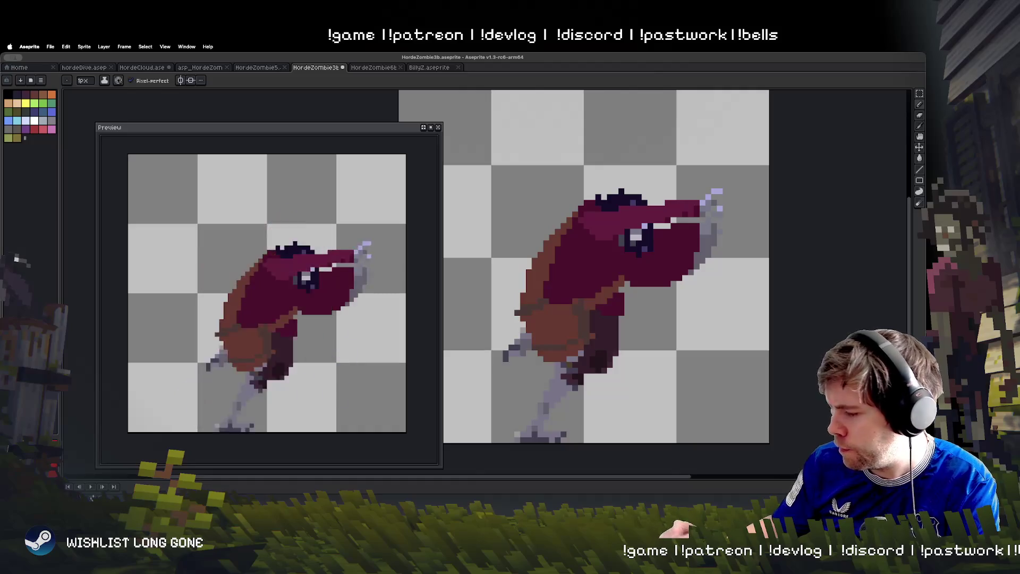
key(Return)
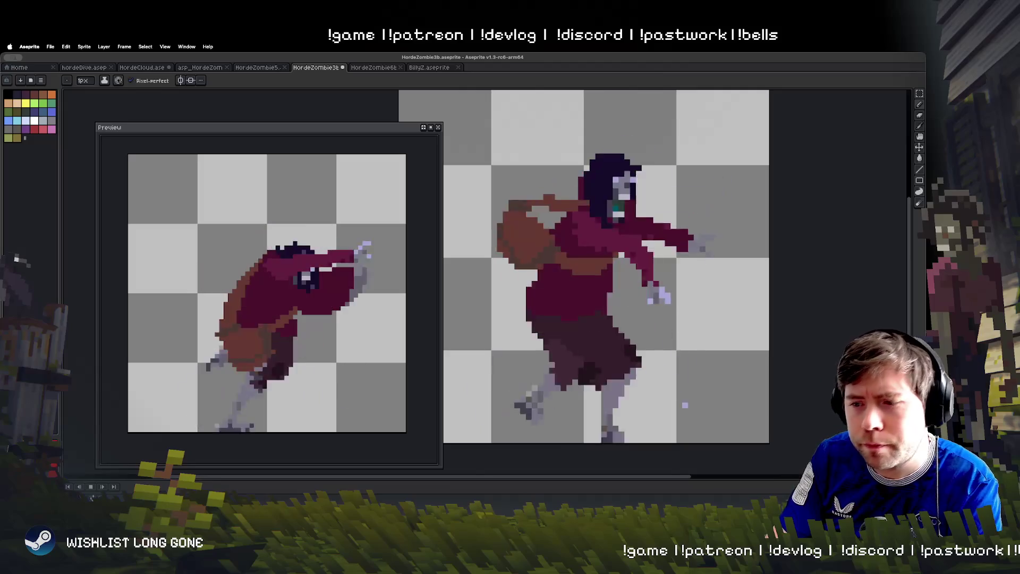
key(Return)
key(Right)
key(Right)
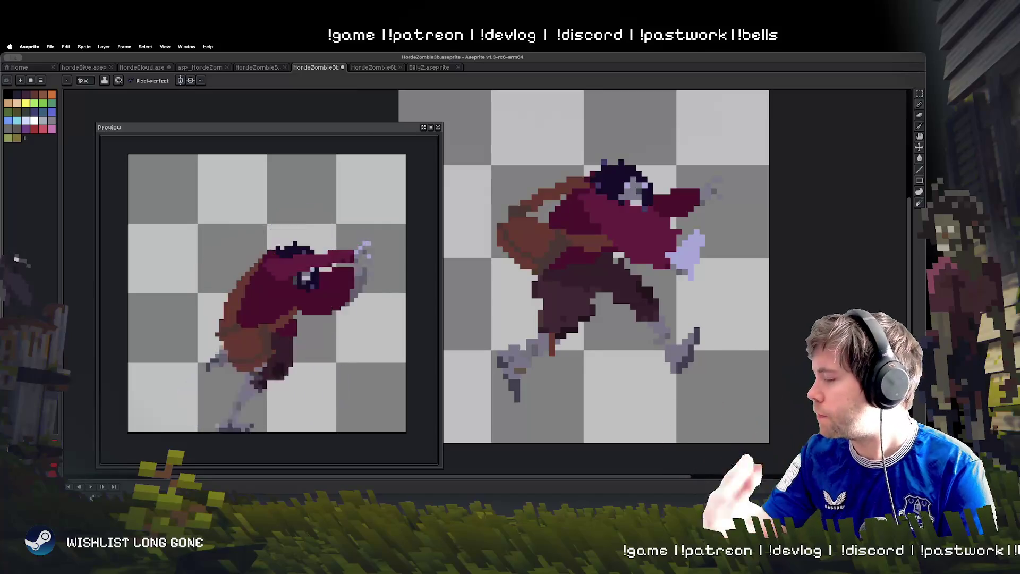
drag(204, 373, 217, 364)
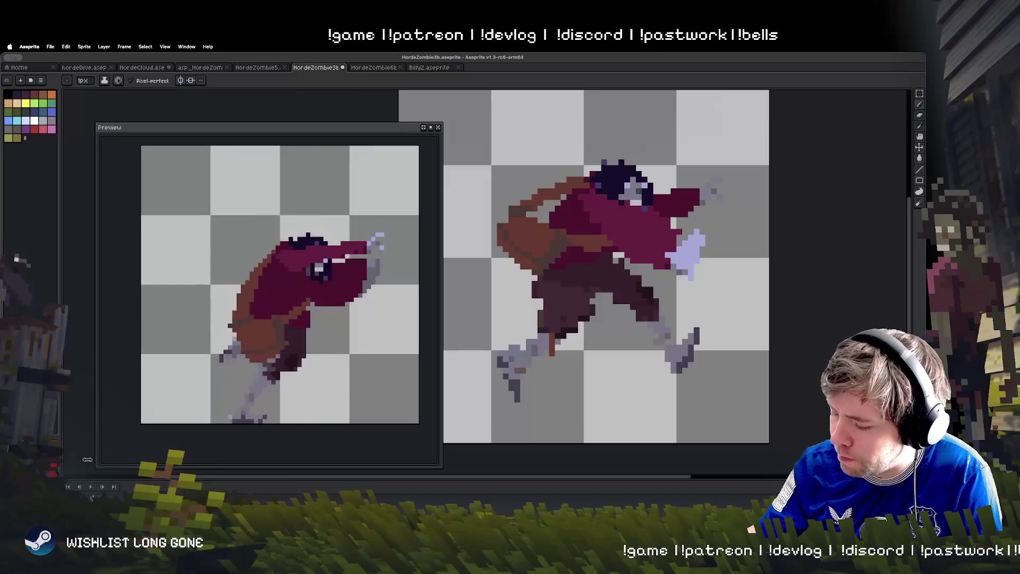
Shade the curled tumbling frame's lower torso with dark pixels
key(Return)
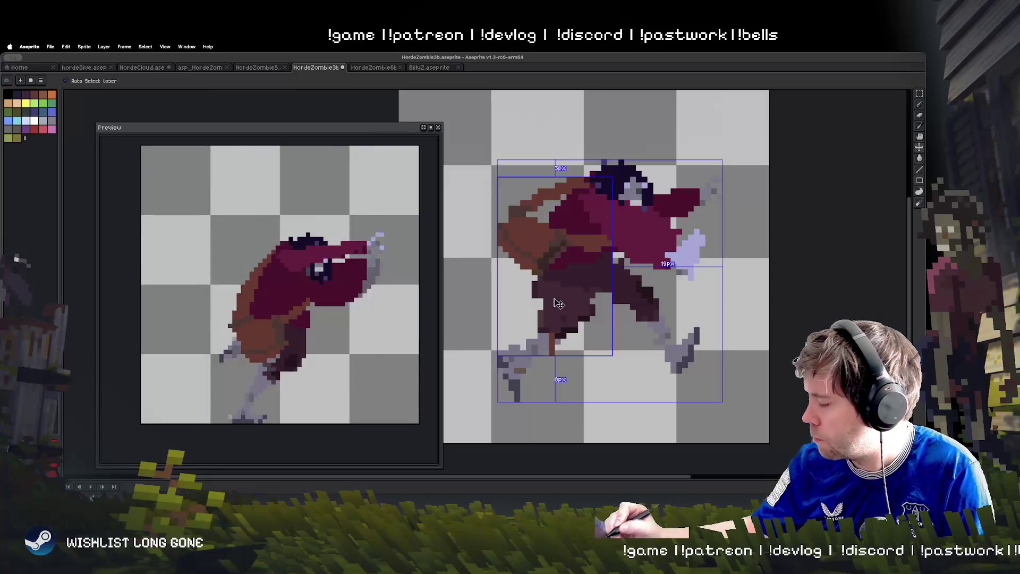
key(Return)
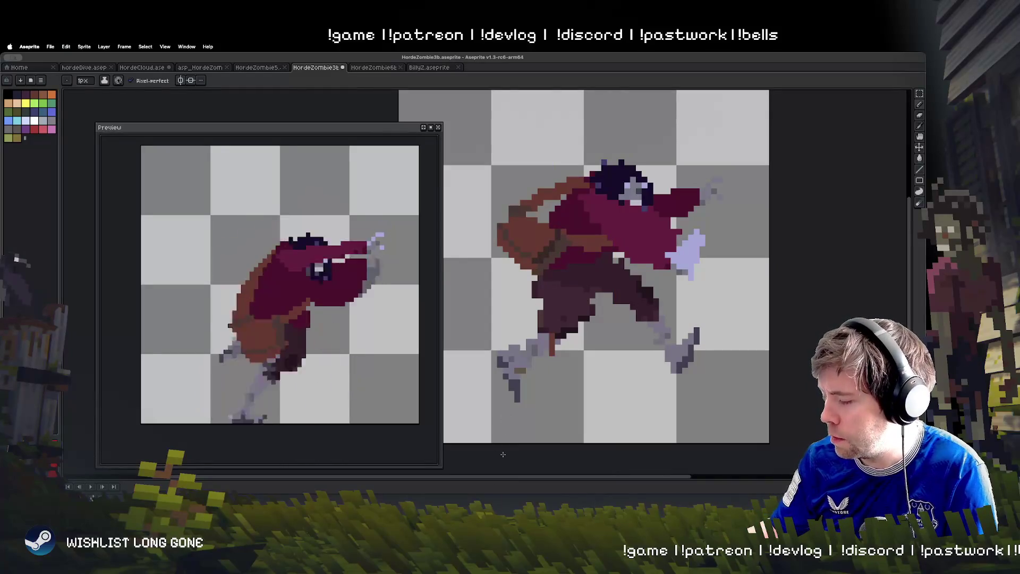
key(Right)
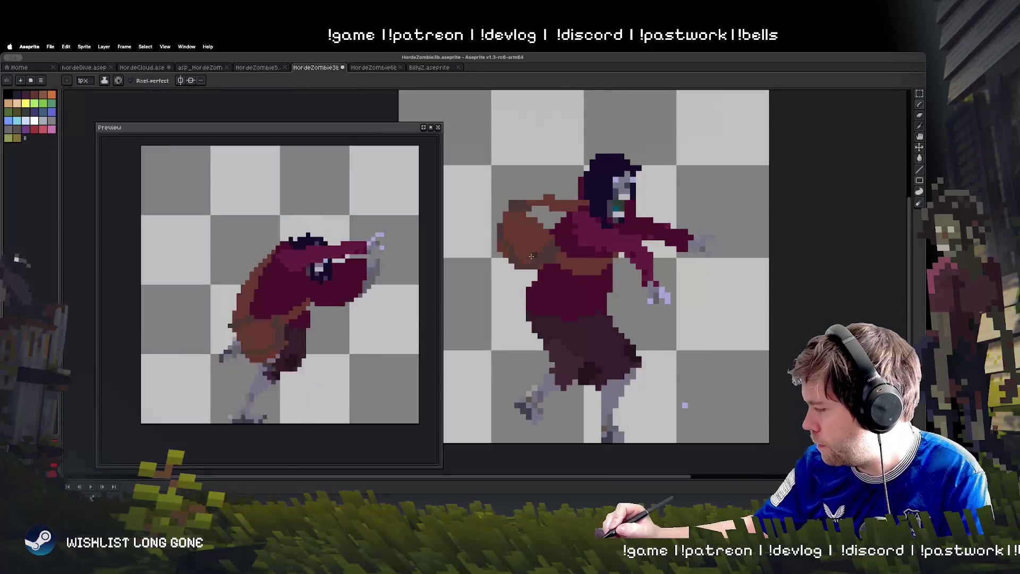
key(Right)
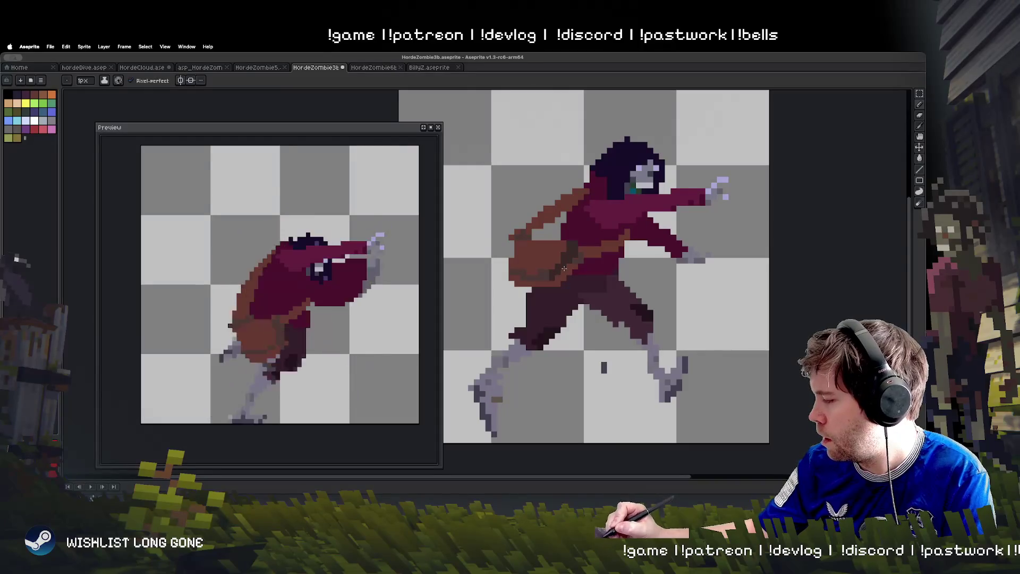
key(Right)
drag(576, 299, 584, 332)
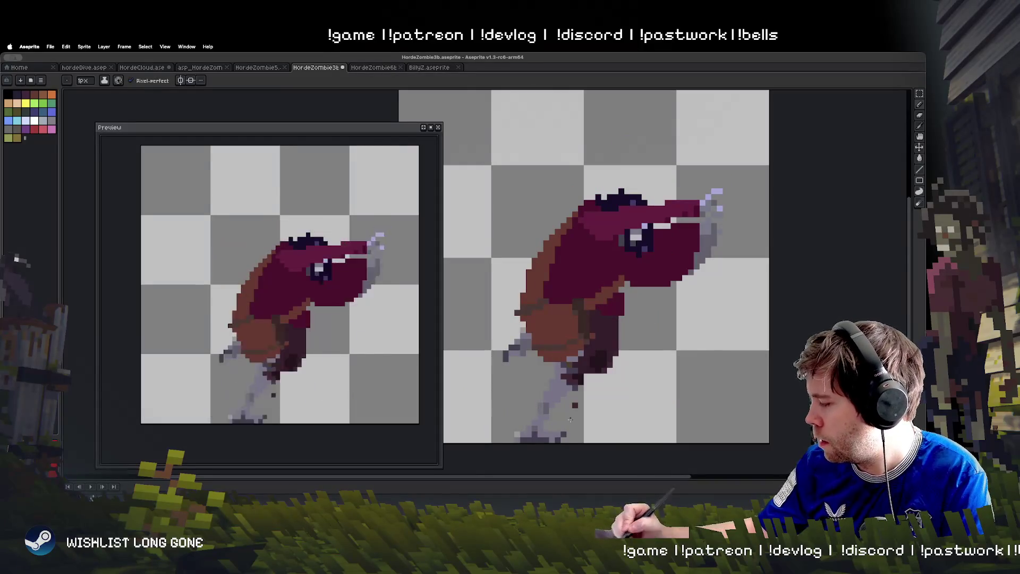
key(Left)
key(Right)
key(Left)
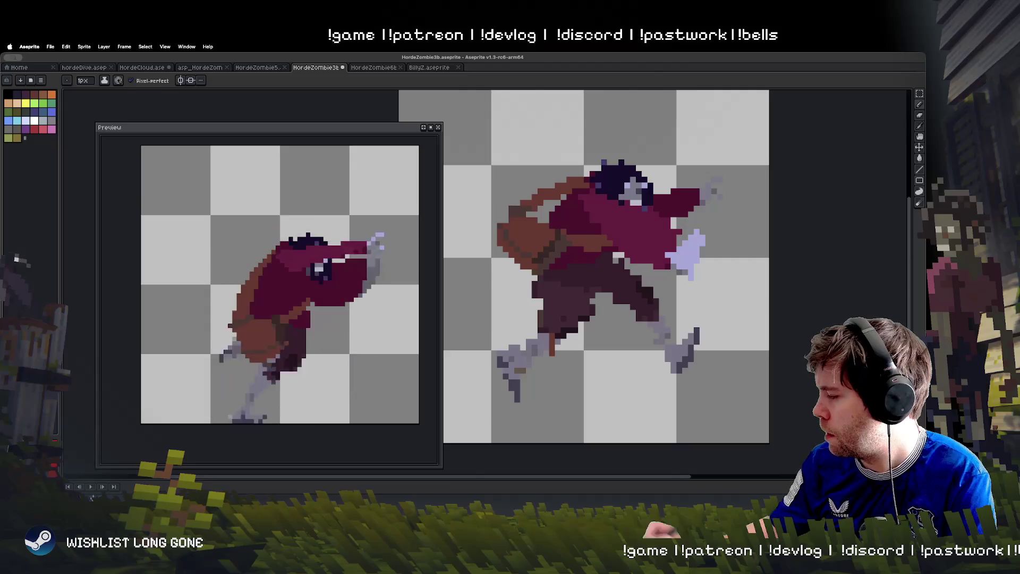
Add a dark pixel to the satchel on the running-pose frame
key(super+c)
key(b)
click(529, 244)
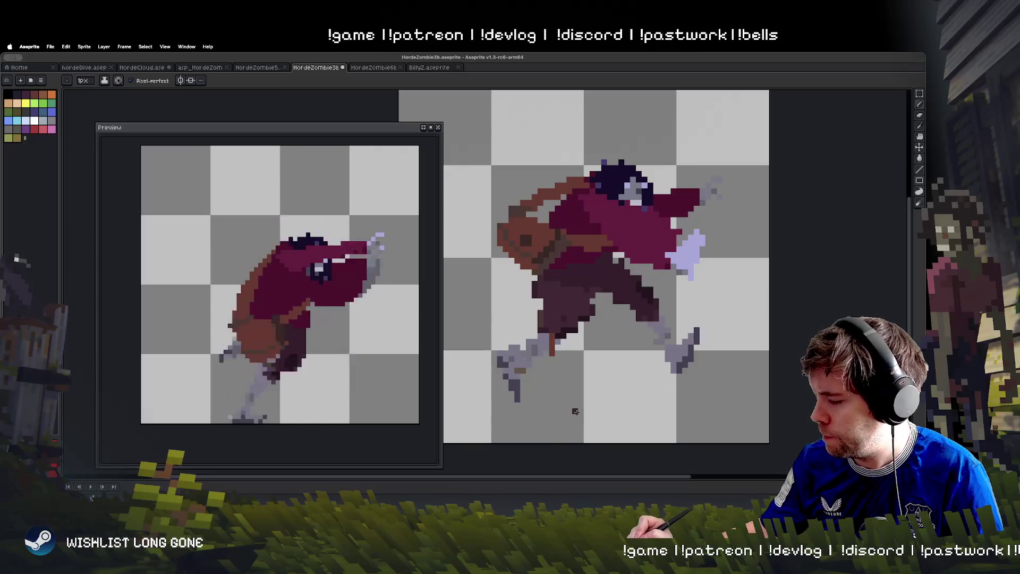
key(super+c)
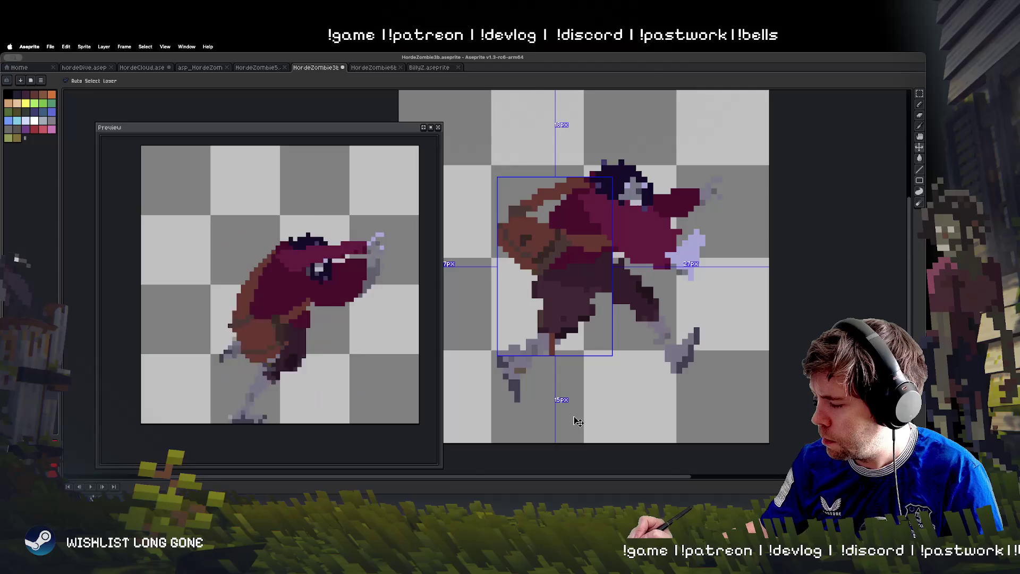
key(v)
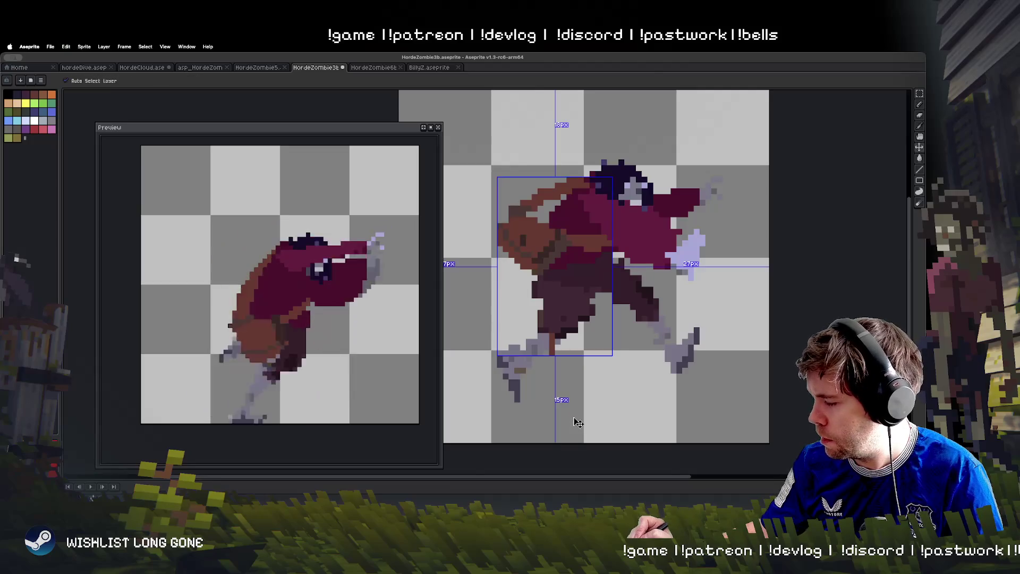
key(b)
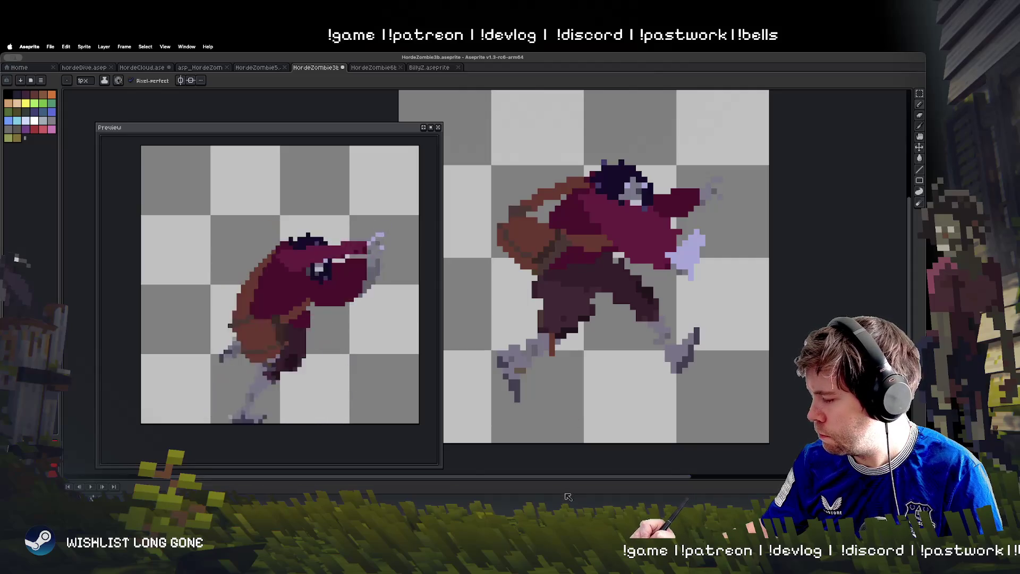
key(Right)
key(Right)
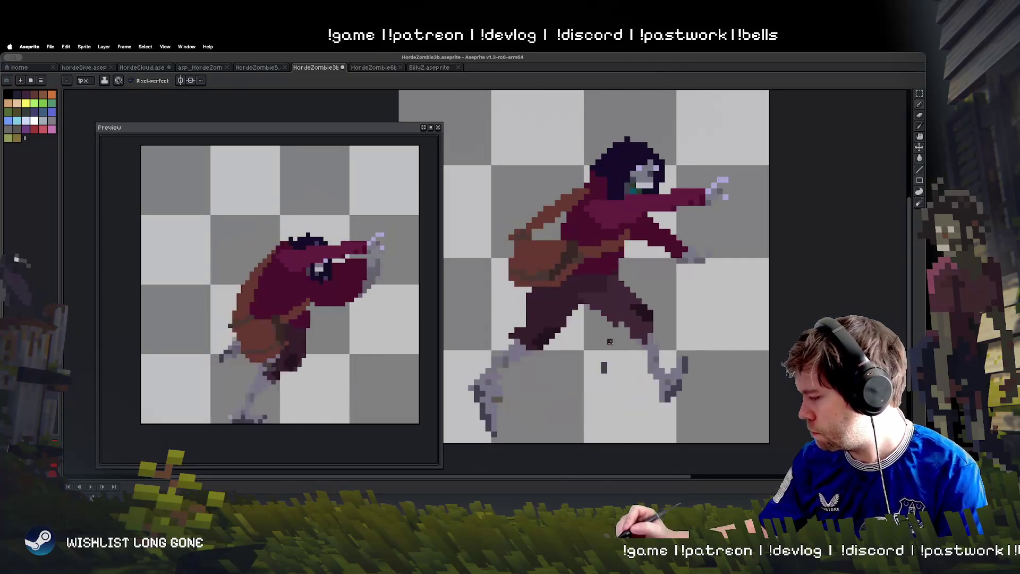
Replay the run animation, then extend the hunched frame's dark hat leftward with a flat top
key(e)
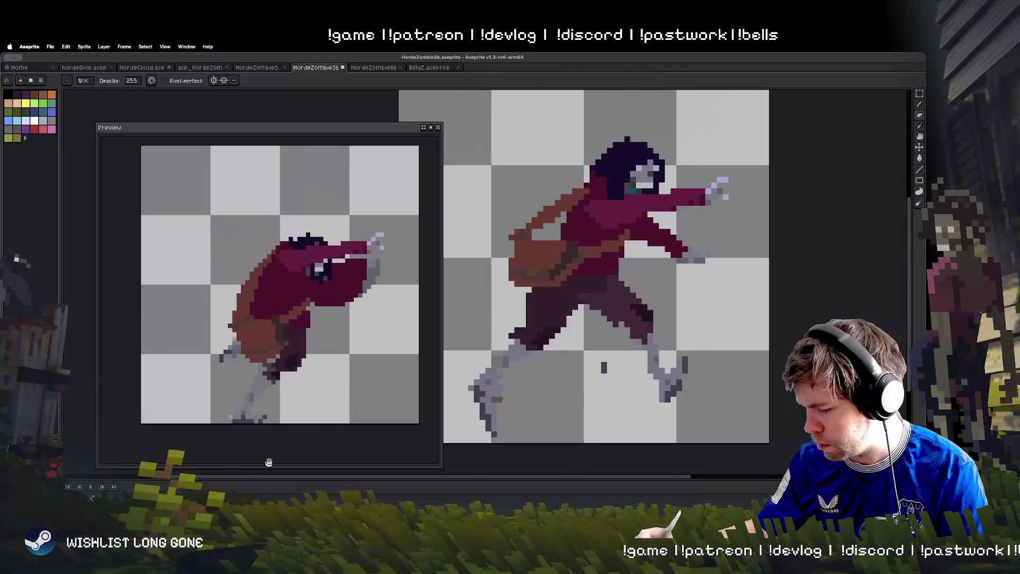
key(Right)
key(Right)
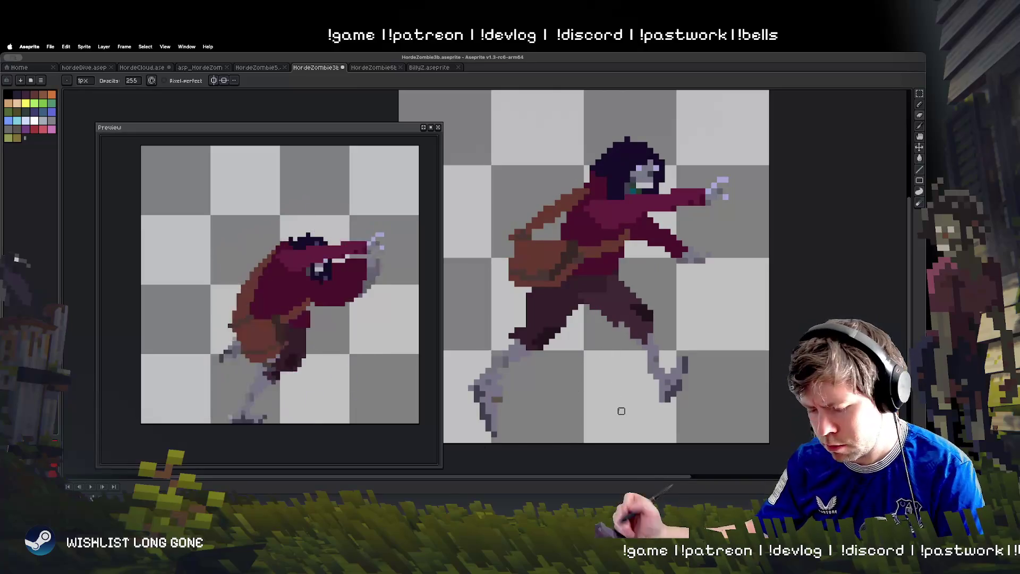
key(Right)
key(Return)
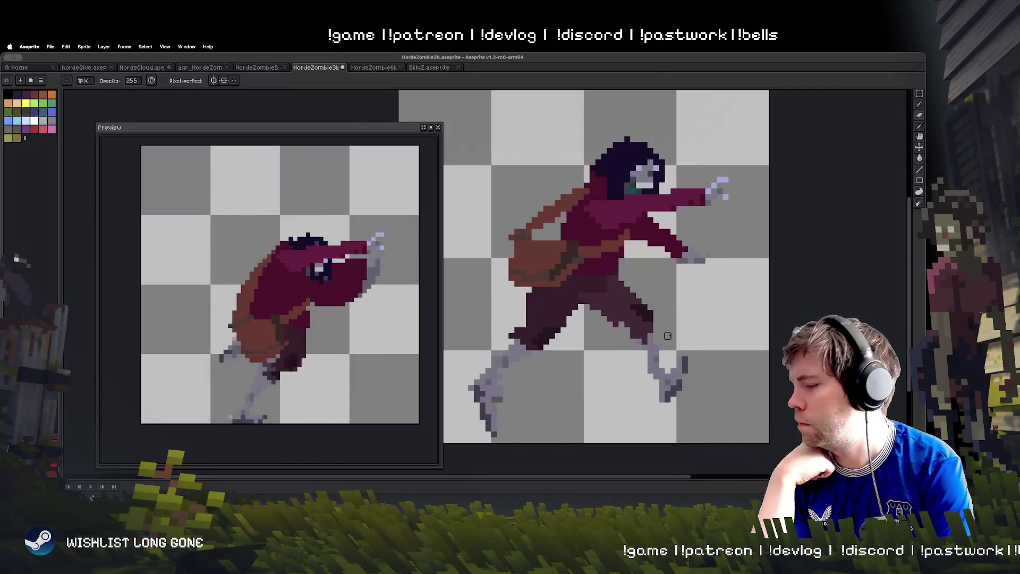
key(Return)
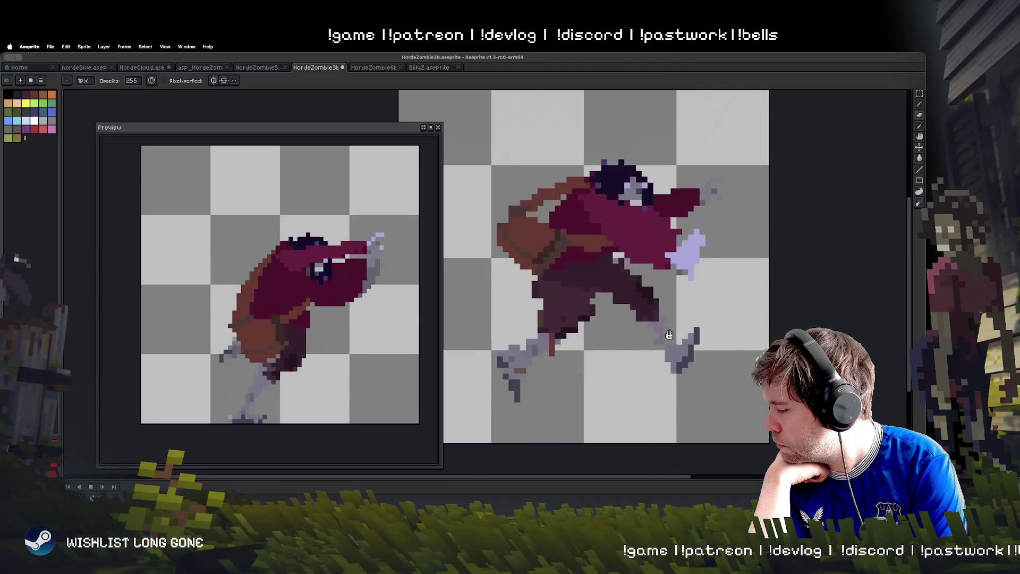
key(Return)
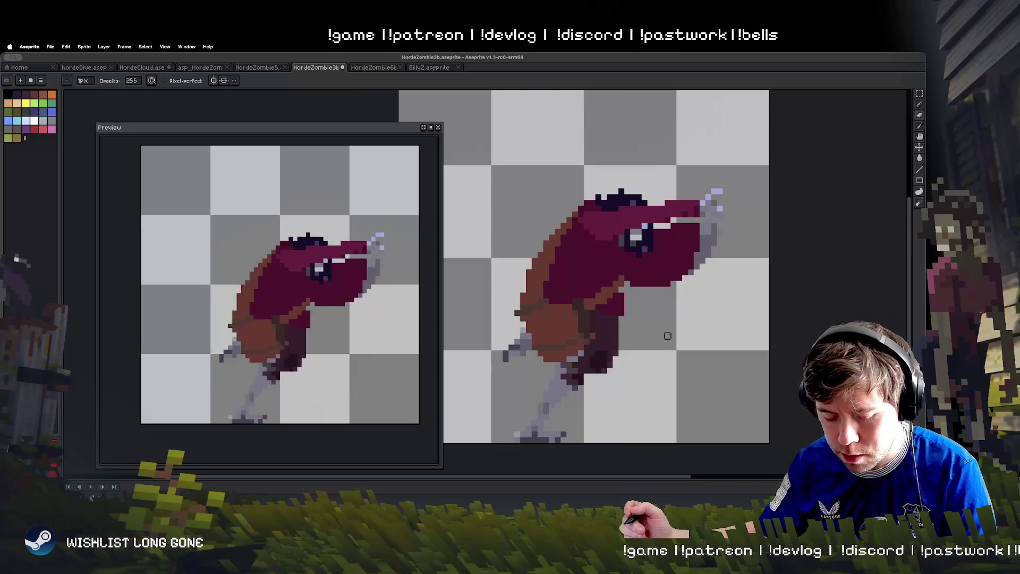
drag(615, 194, 569, 197)
key(period)
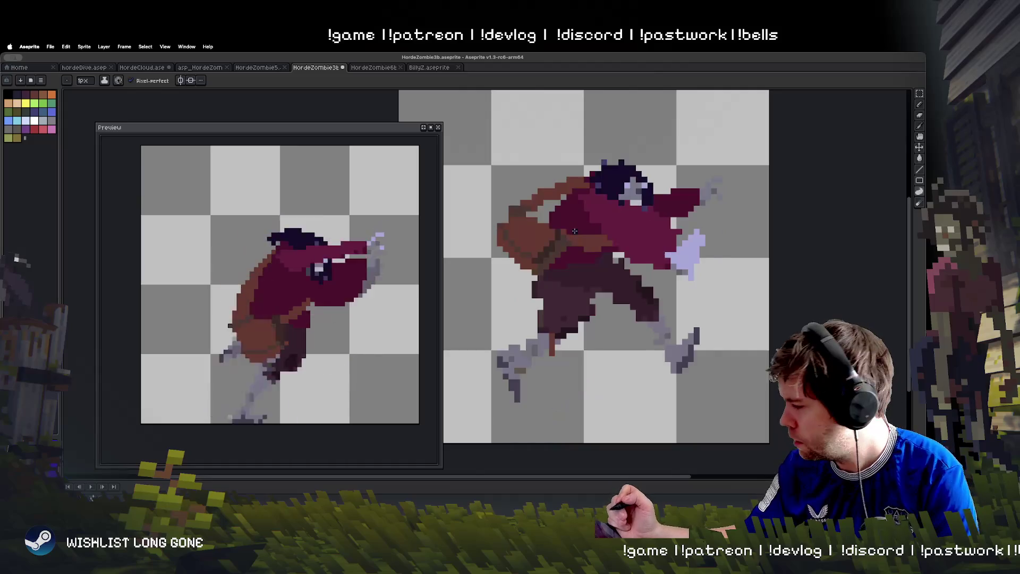
Widen the dark hats and run a hair strand down across the first run frames
mouse_move(625, 165)
mouse_down()
mouse_move(584, 159)
mouse_move(568, 196)
mouse_up()
key(period)
mouse_move(587, 159)
mouse_down()
mouse_move(574, 170)
mouse_move(579, 127)
mouse_move(611, 139)
mouse_up()
key(period)
key(period)
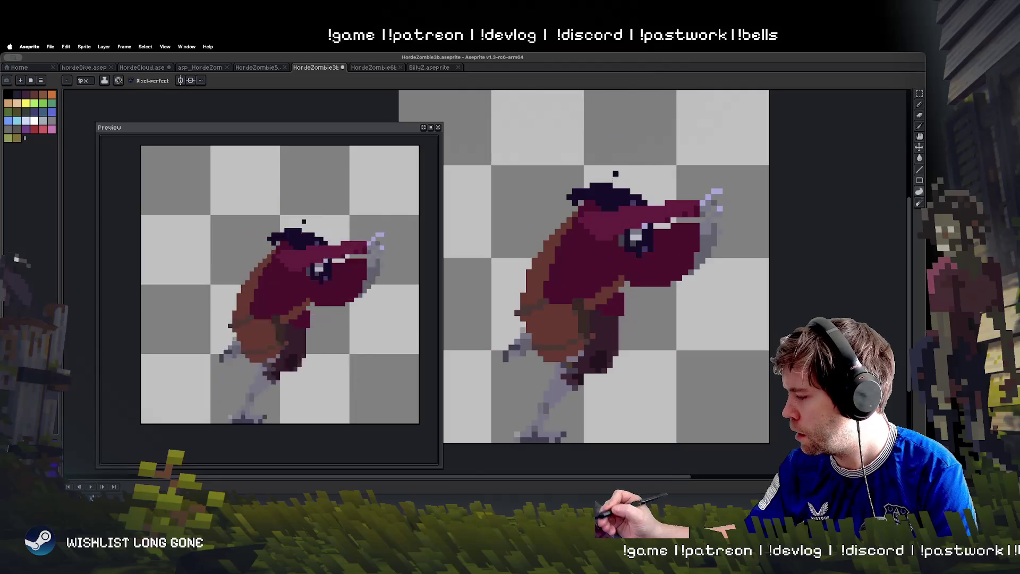
key(period)
key(period)
key(period)
key(period)
key(period)
key(period)
key(period)
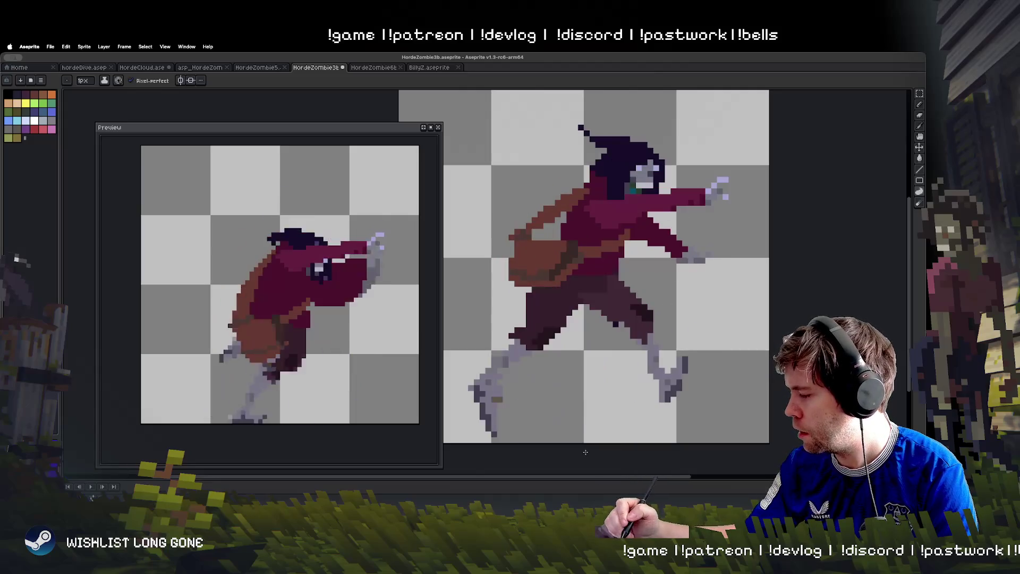
key(period)
key(period)
key(period)
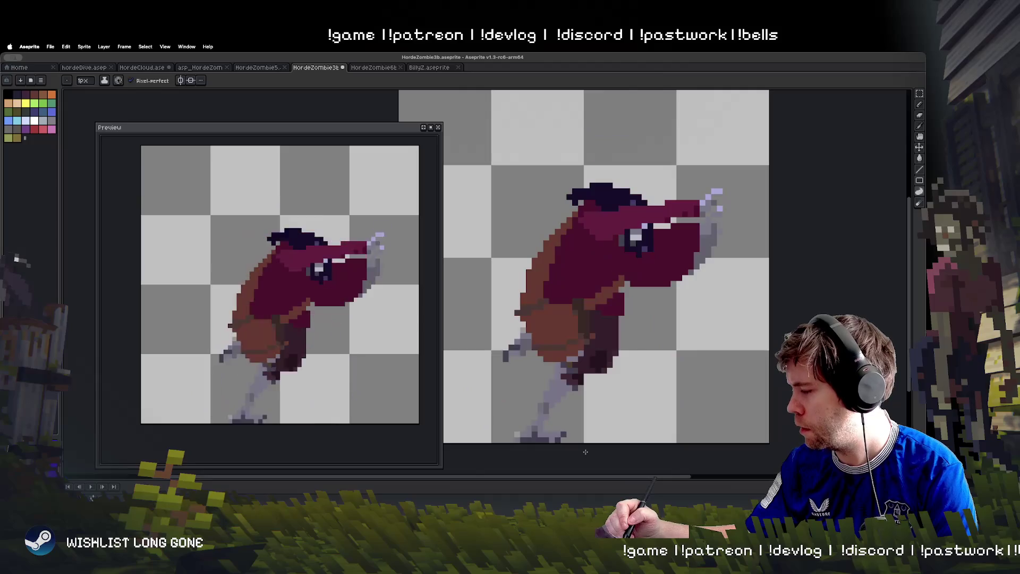
Erase the left part of the hair and add a dark pixel on the skirt
key(e)
mouse_move(568, 183)
mouse_down()
mouse_move(588, 152)
mouse_move(564, 158)
mouse_move(594, 152)
mouse_up()
key(b)
click(593, 327)
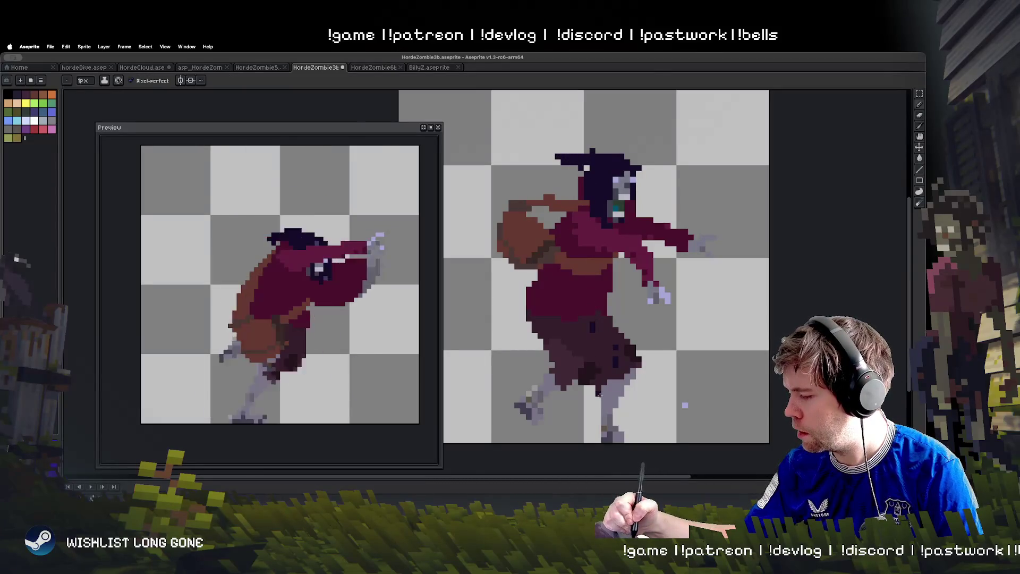
Advance to the curled-up frame and paint dark hair along the left of the head
key(period)
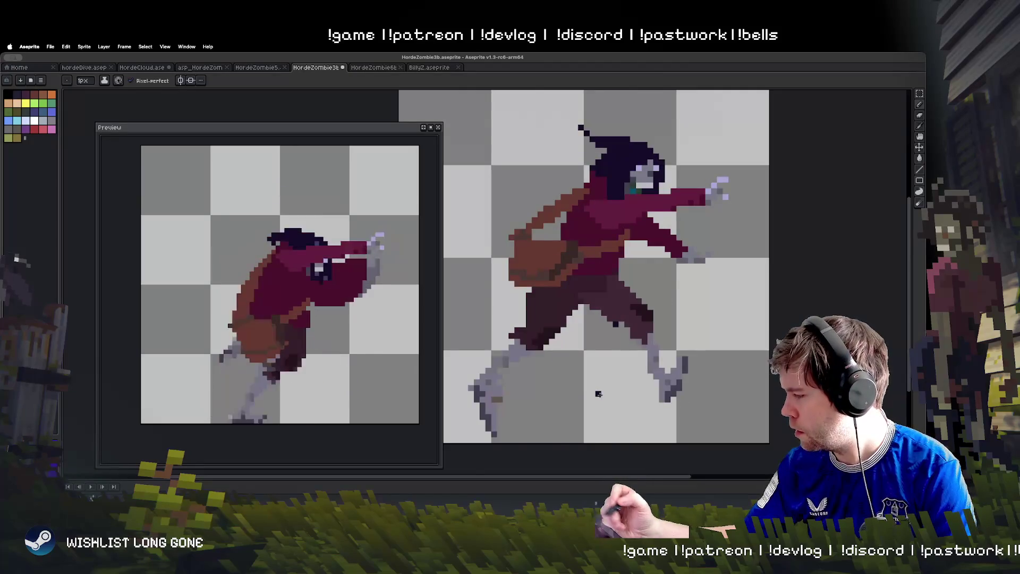
key(period)
key(period)
key(period)
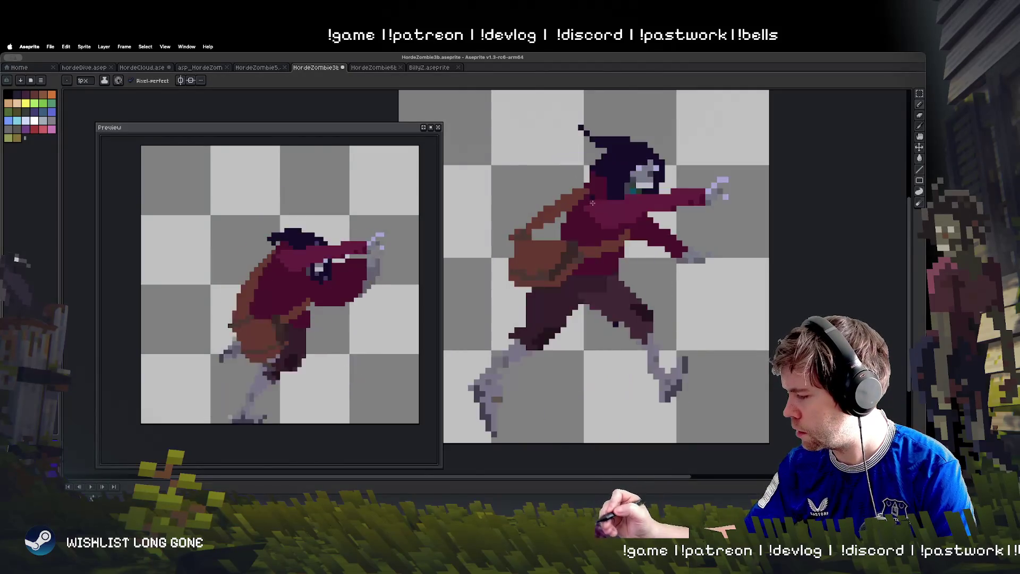
key(period)
key(period)
key(period)
key(v)
key(period)
key(period)
key(period)
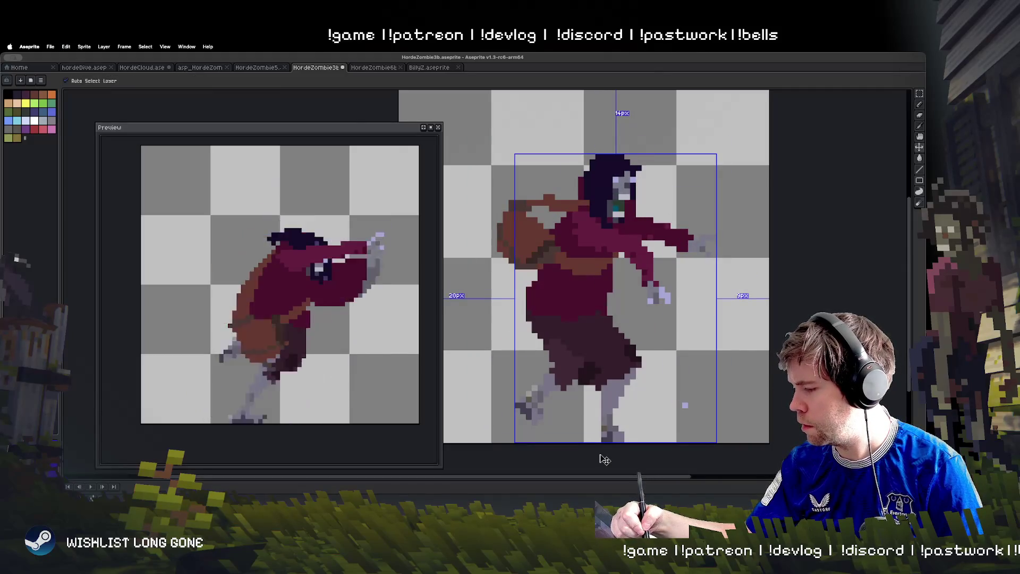
key(b)
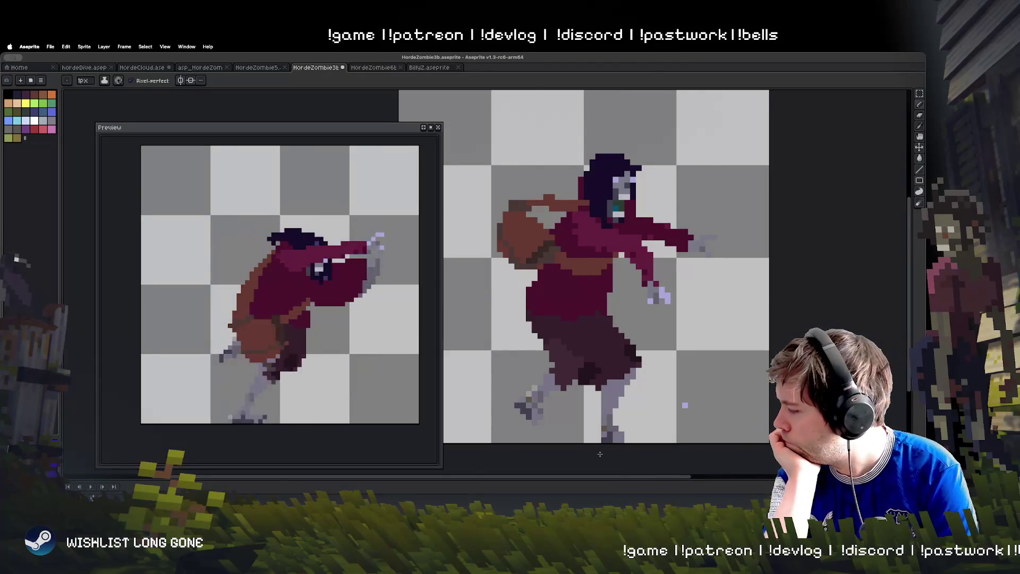
key(period)
key(period)
key(period)
key(period)
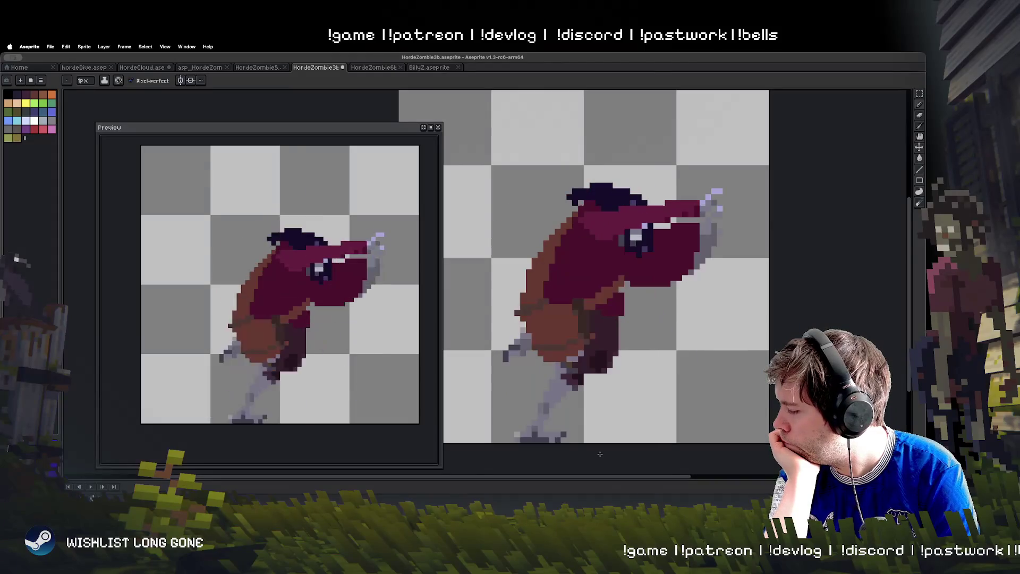
Add and extend hair strands left of the head in later frames, then play the animation
key(period)
key(period)
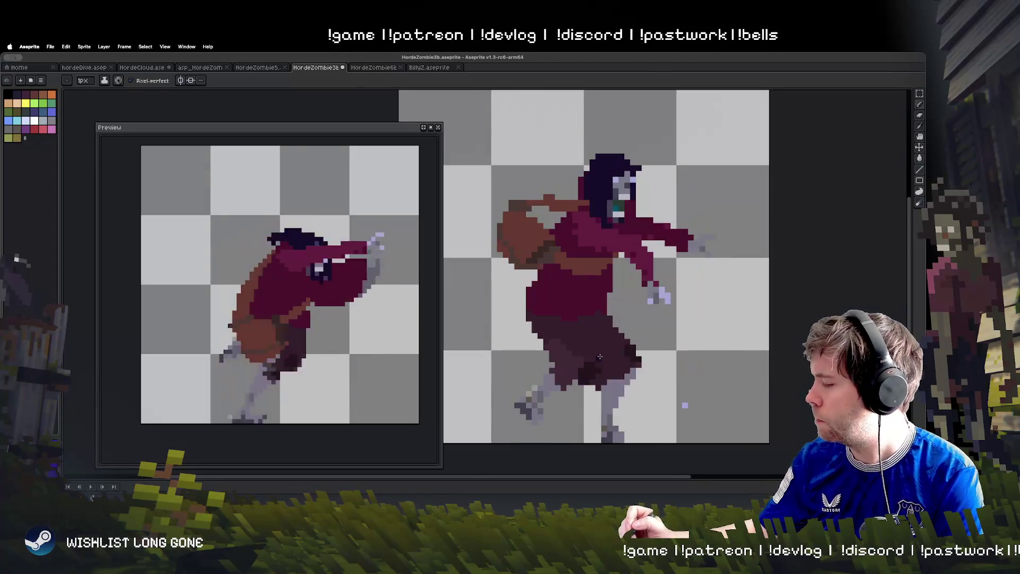
mouse_move(581, 169)
mouse_down()
mouse_move(557, 185)
mouse_move(557, 171)
mouse_up()
key(period)
click(581, 353)
key(period)
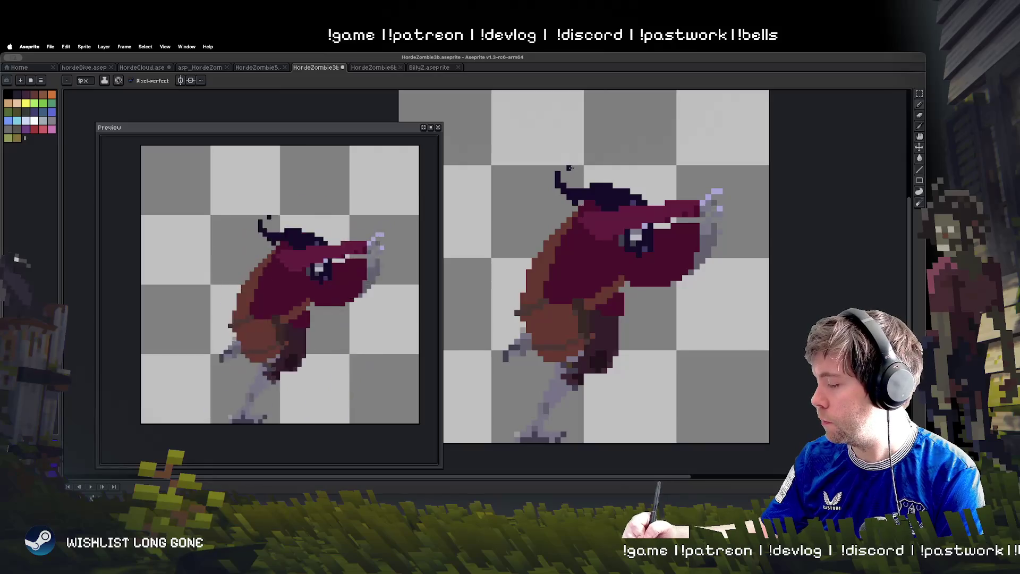
key(period)
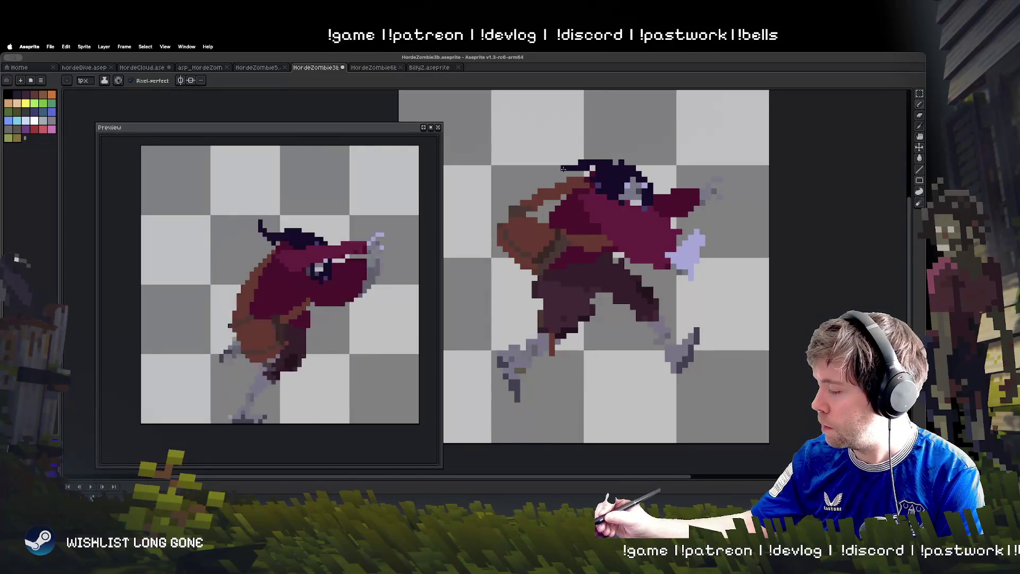
drag(562, 172, 556, 174)
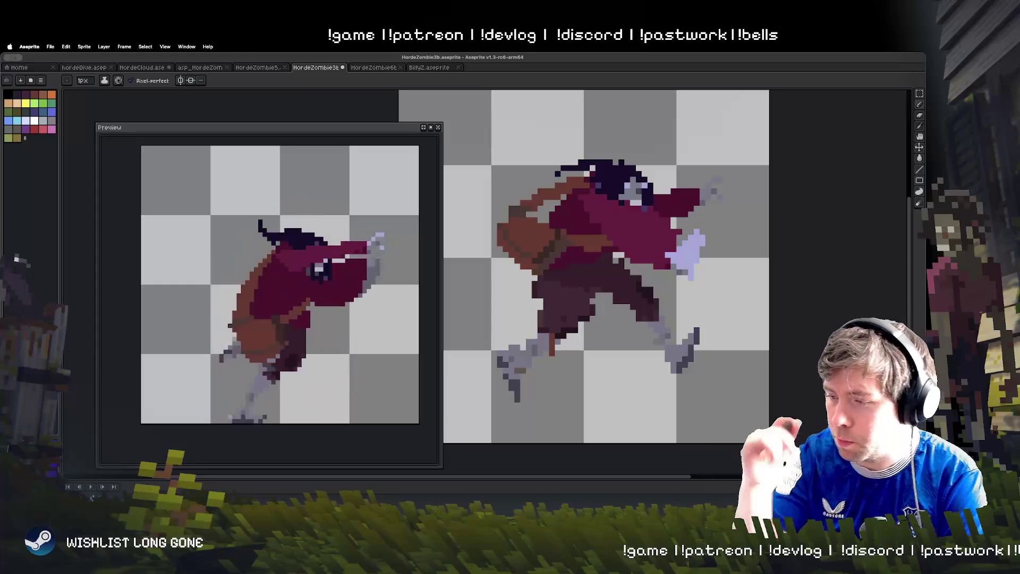
key(Return)
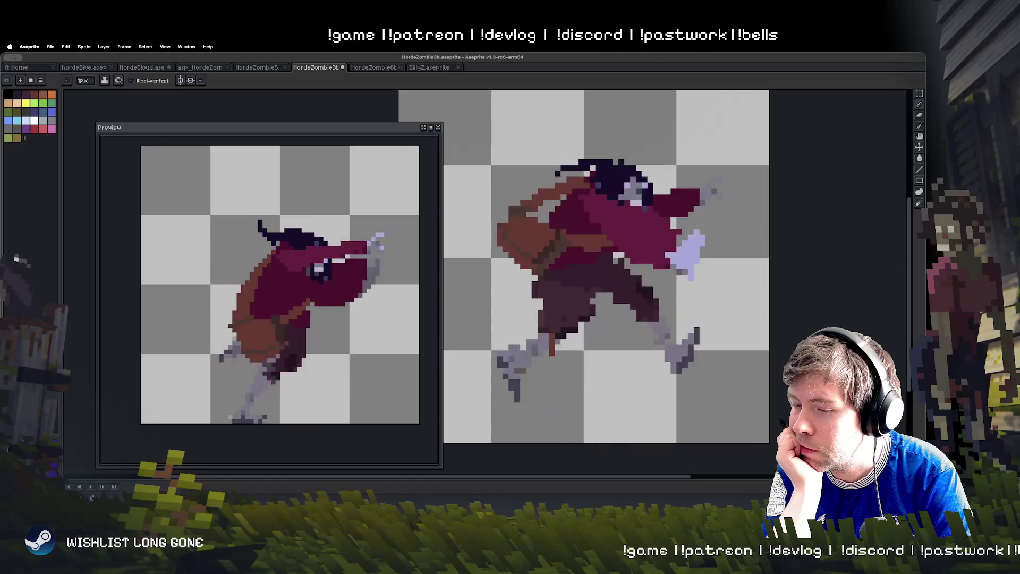
Browse the open sprite tabs, ending on the asp_HordeZombie0 running zombie
click(272, 68)
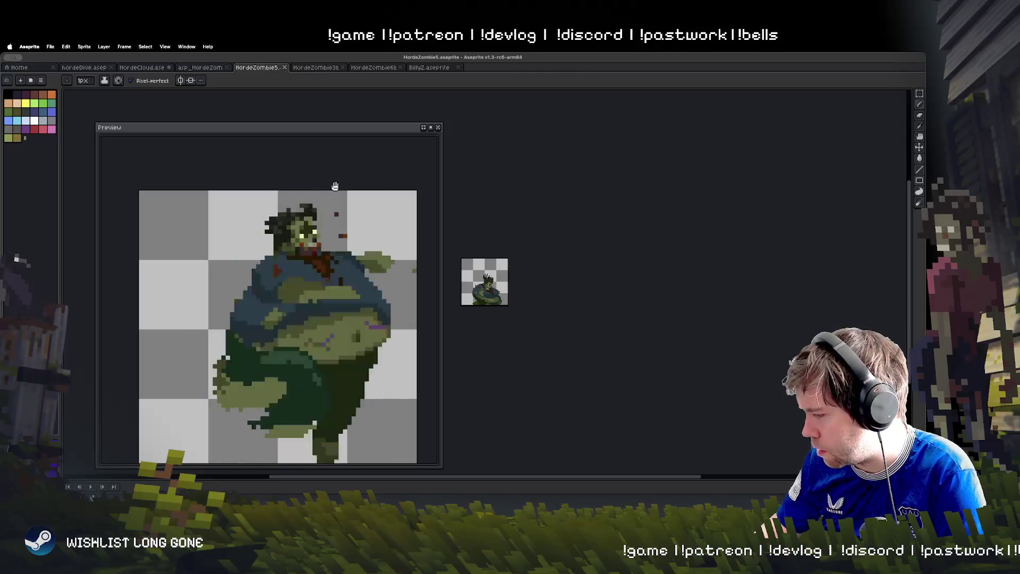
click(205, 69)
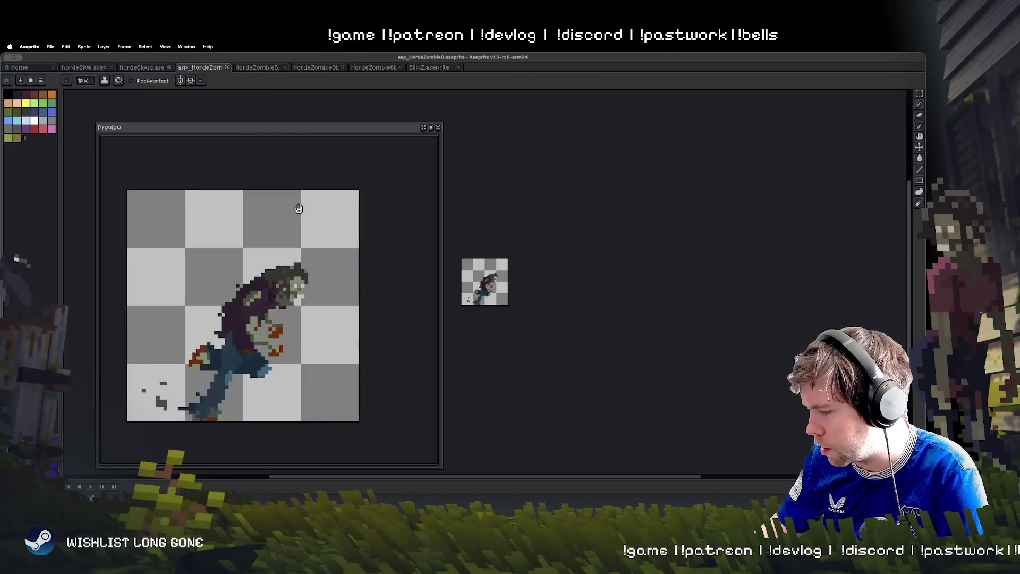
click(151, 68)
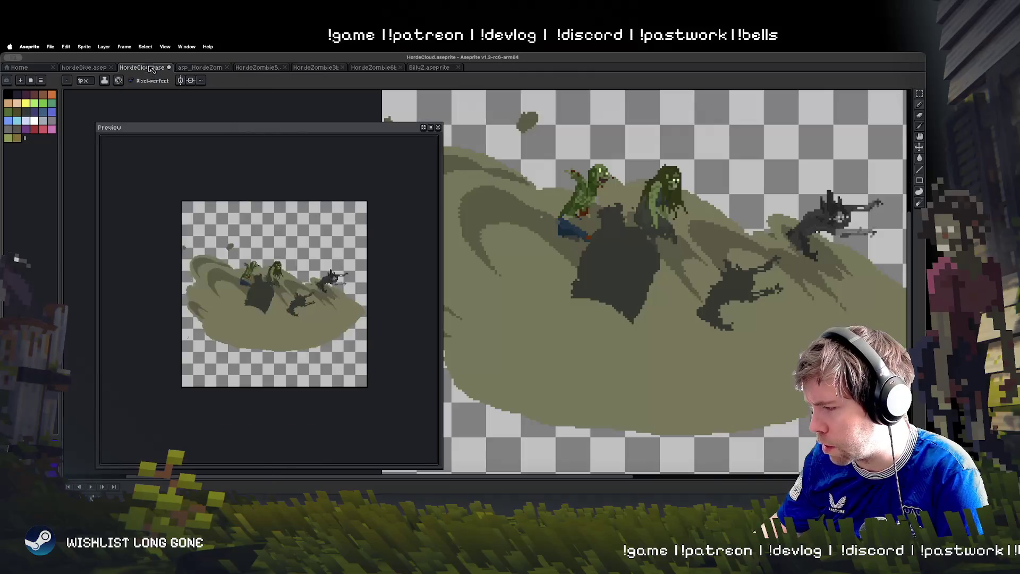
click(95, 68)
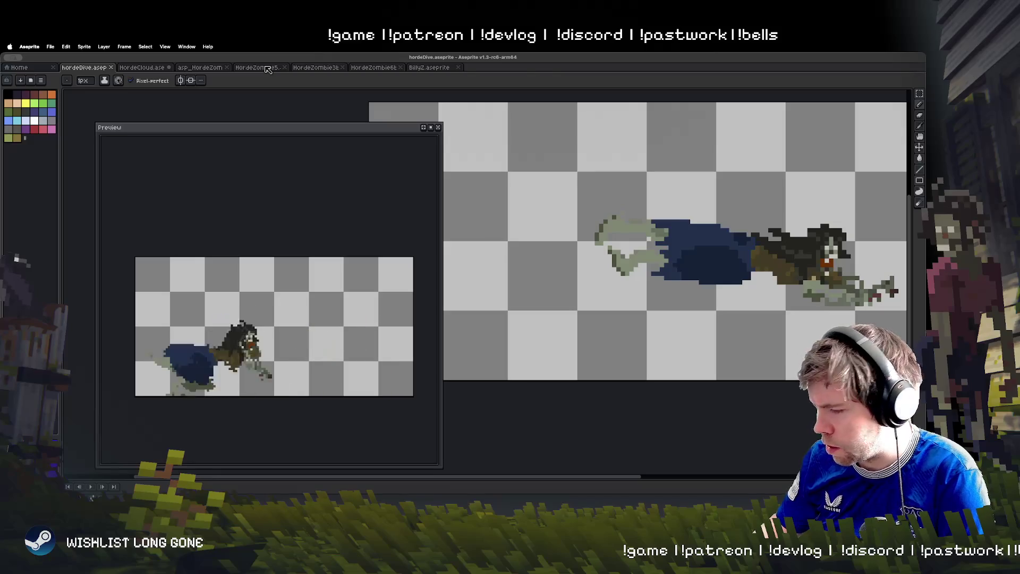
click(268, 70)
click(355, 69)
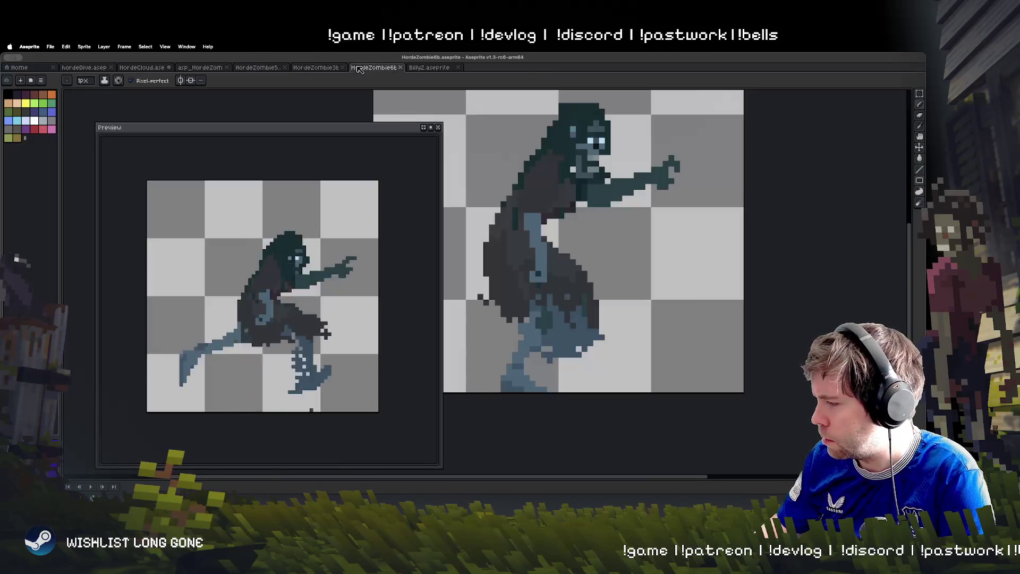
click(321, 69)
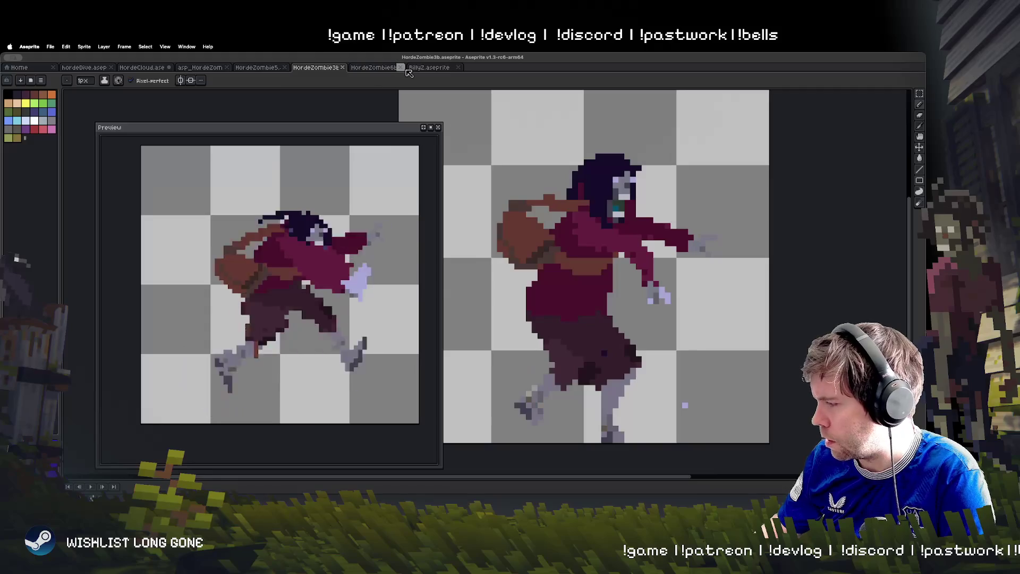
click(382, 69)
click(428, 69)
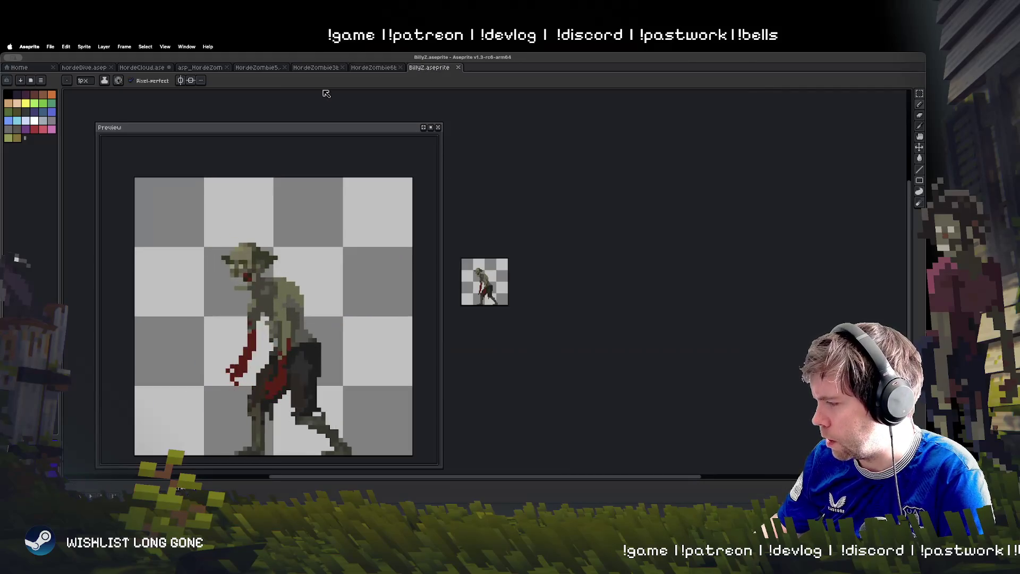
click(316, 69)
click(257, 68)
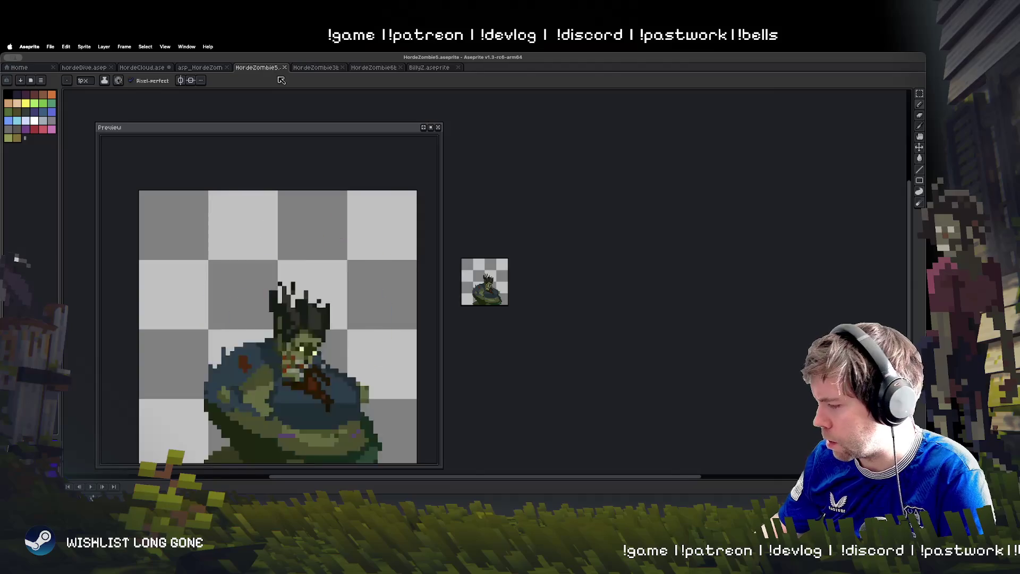
click(208, 68)
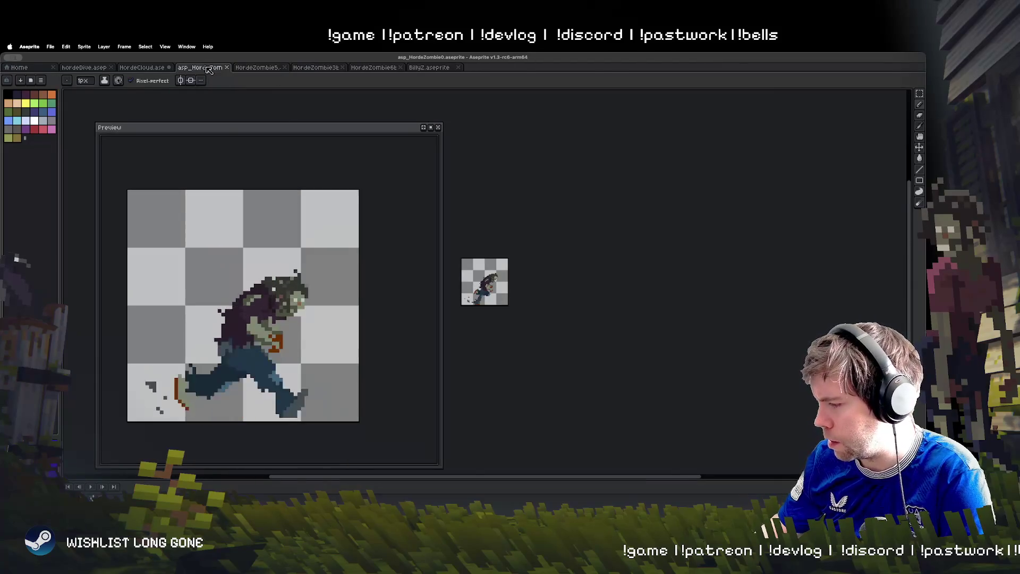
Reposition the preview, bring the zombie fully into view, and start Save As
mouse_move(229, 136)
mouse_down()
mouse_move(277, 129)
mouse_move(258, 98)
mouse_move(295, 115)
mouse_move(225, 109)
mouse_move(252, 107)
mouse_up()
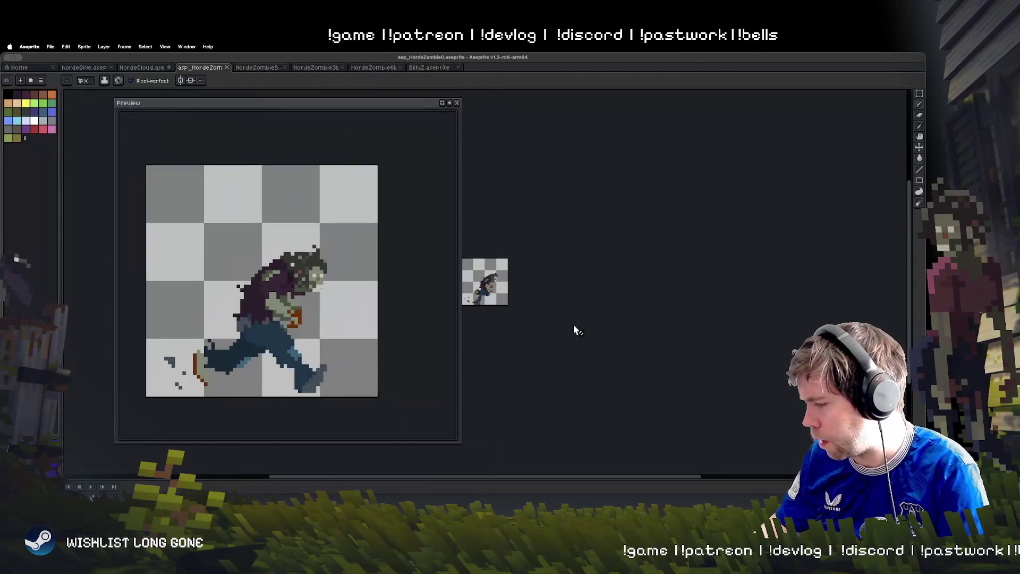
scroll(623, 299, up, 5)
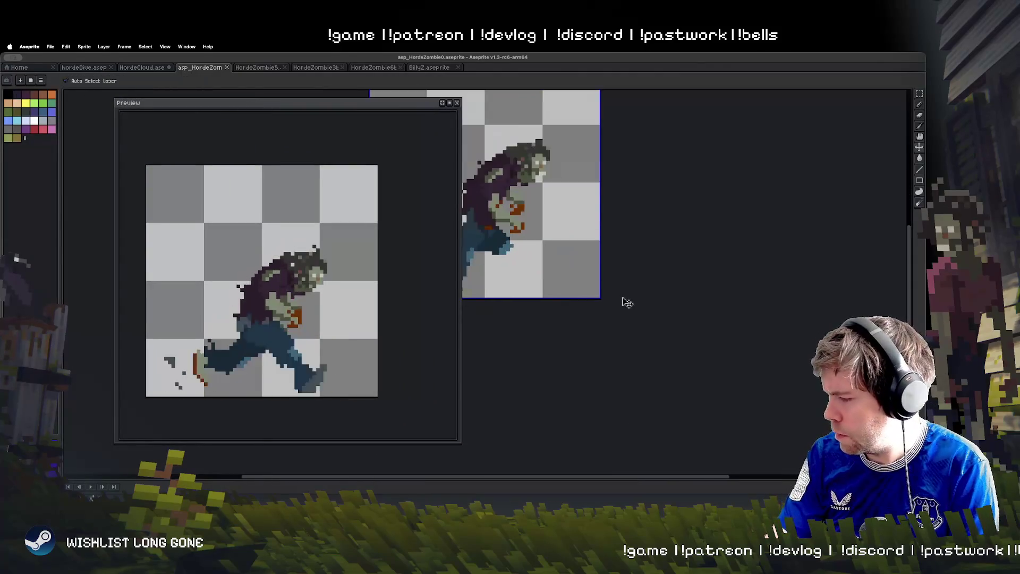
mouse_move(580, 228)
mouse_down()
mouse_move(658, 321)
mouse_move(691, 317)
mouse_move(659, 298)
mouse_move(682, 324)
mouse_up()
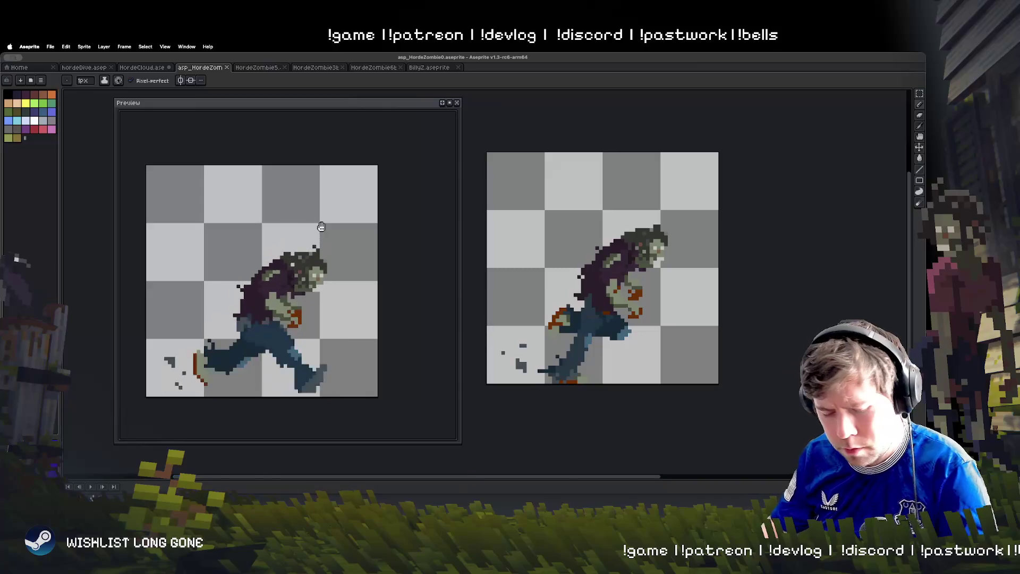
key(super+shift+s)
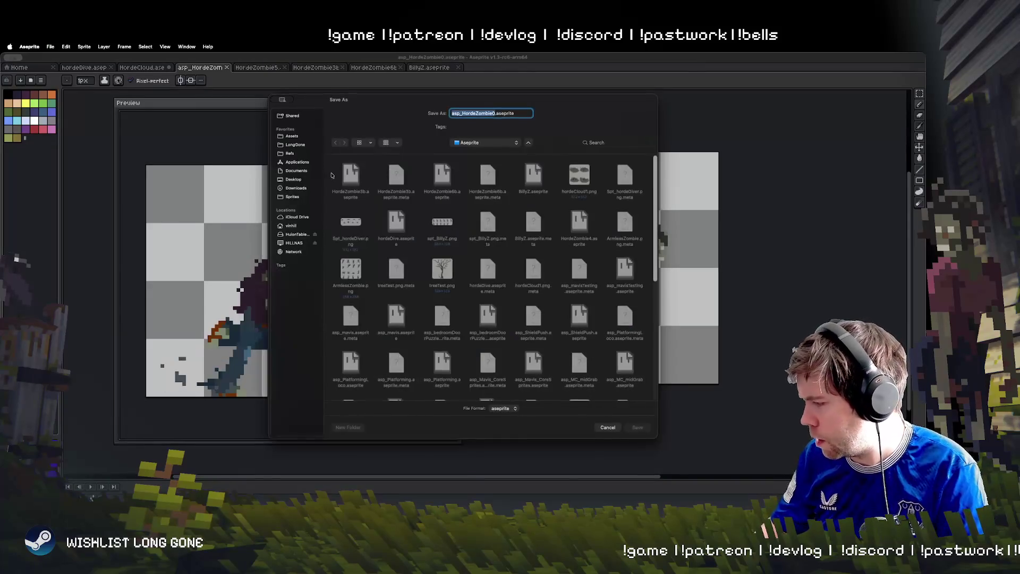
Save the sprite as a copy named asp_HordeZombie0b.aseprite
key(Right)
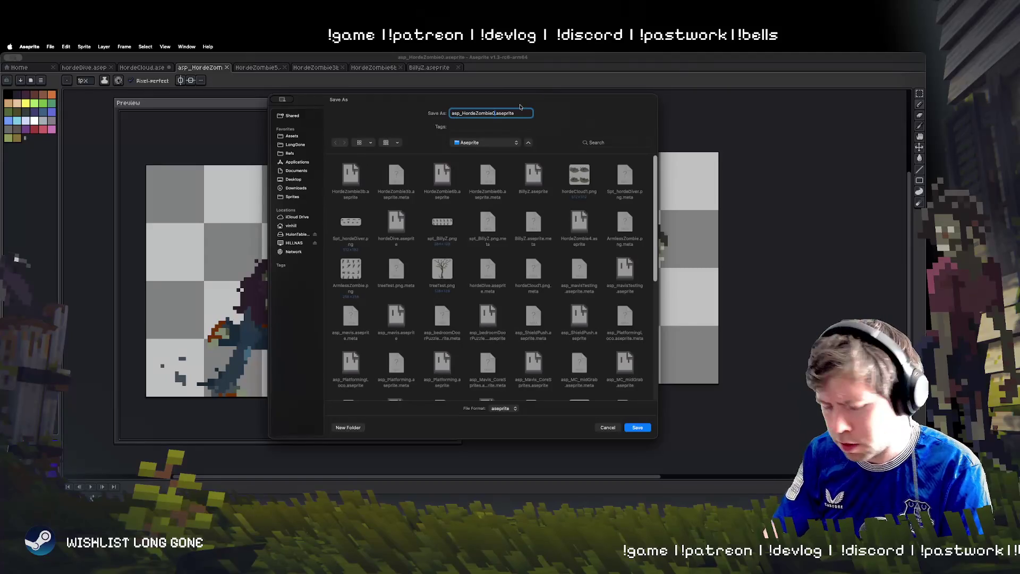
key(Return)
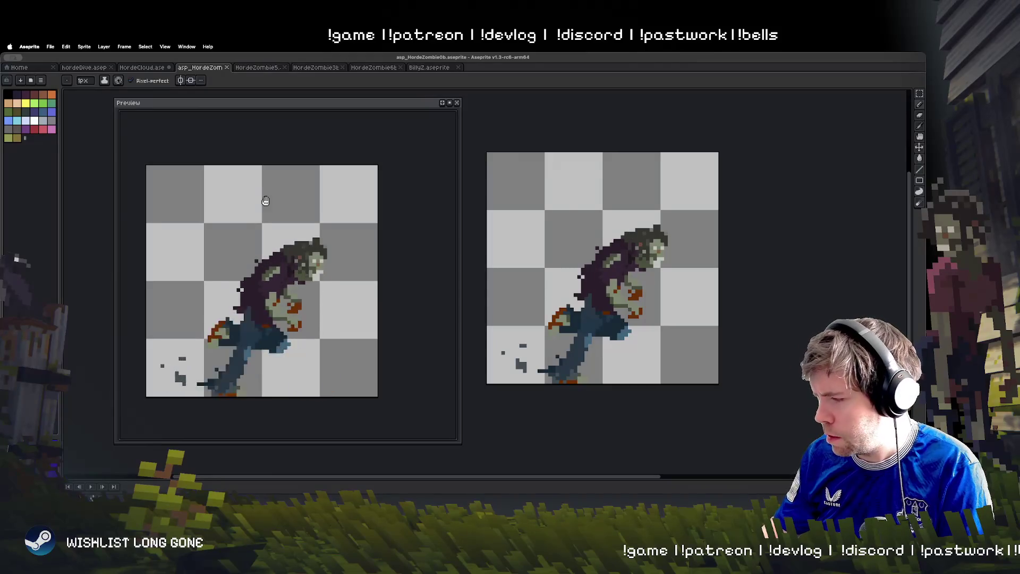
click(920, 95)
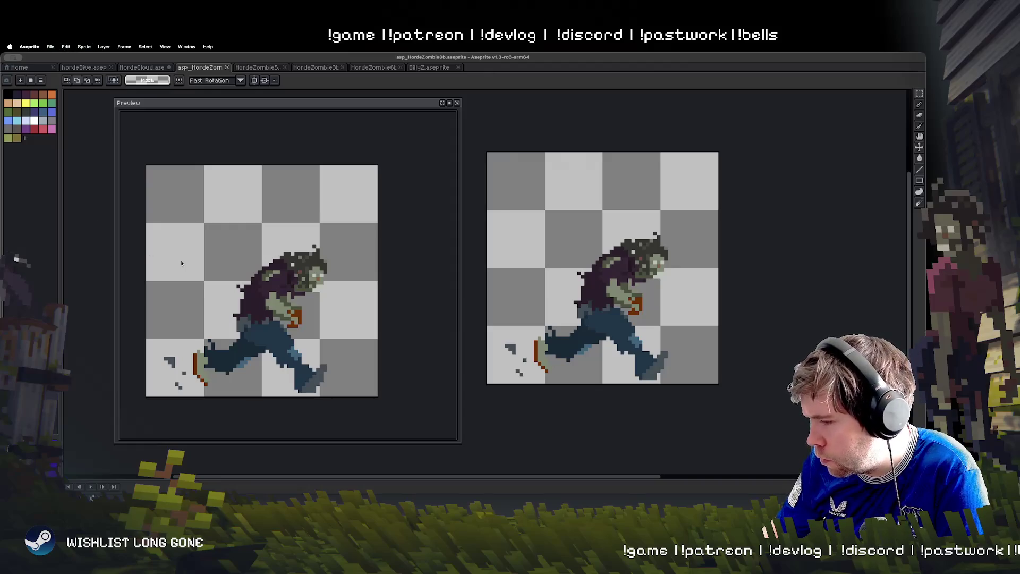
Shift the whole sprite's hue to 177 so the jacket turns dark green
key(ctrl+u)
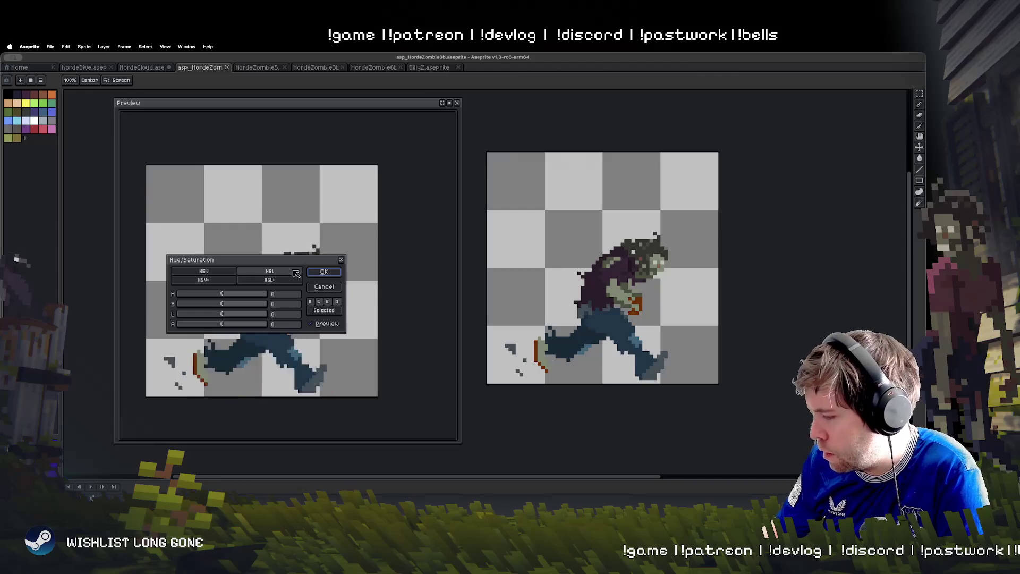
mouse_move(223, 295)
mouse_down()
mouse_move(275, 298)
mouse_move(169, 294)
mouse_move(273, 300)
mouse_move(261, 296)
mouse_up()
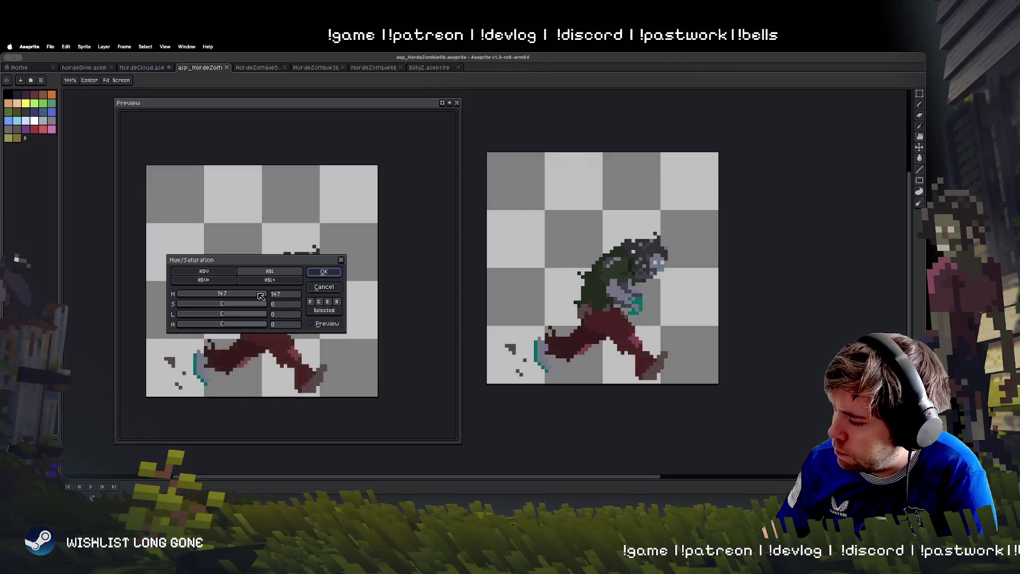
click(322, 272)
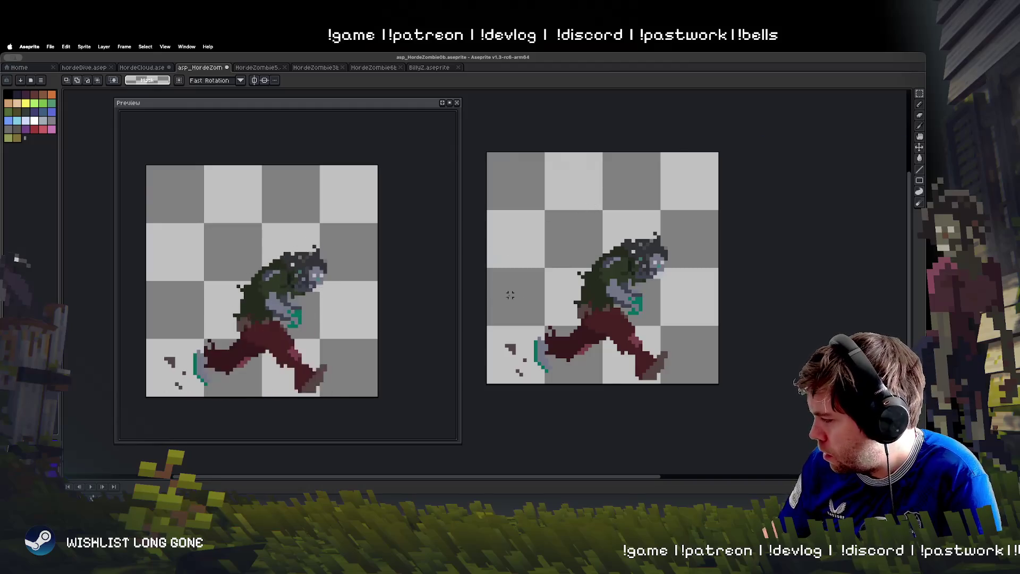
Select the red trousers with the Magic Wand
click(920, 93)
click(897, 95)
click(604, 331)
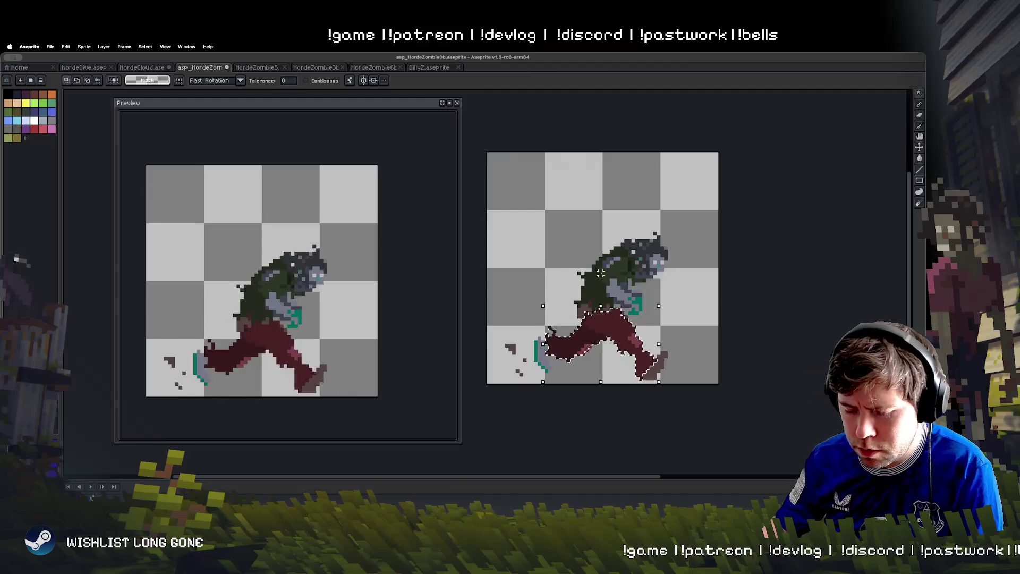
key(super+u)
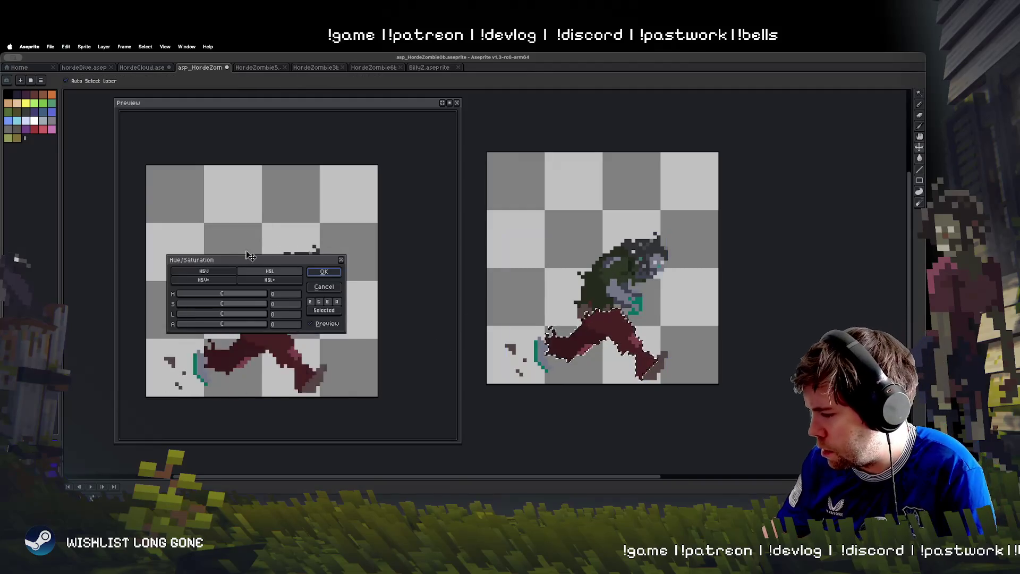
Desaturate the selected trousers to -66 saturation, turning them dark brown
drag(222, 294, 229, 295)
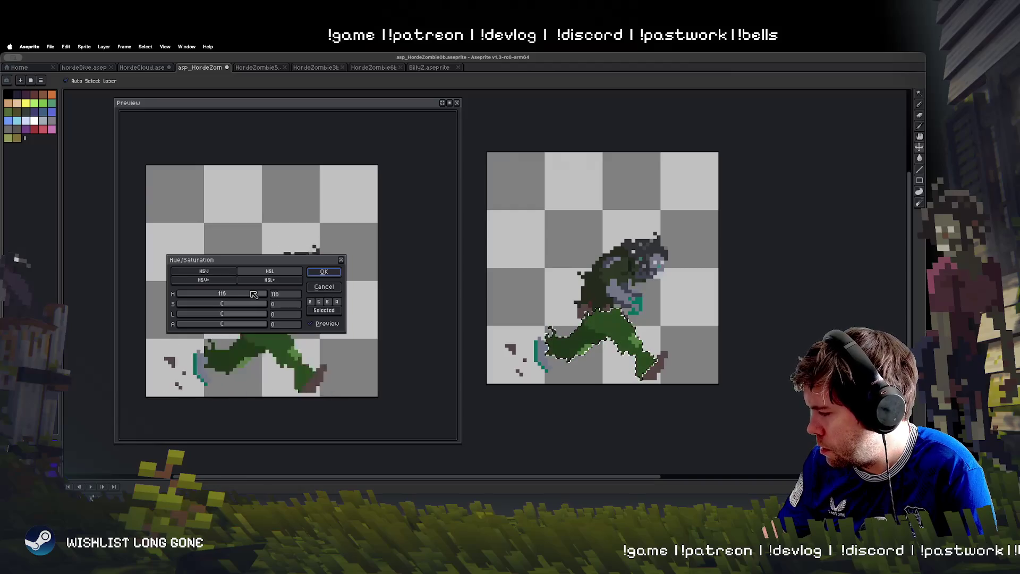
mouse_move(207, 298)
mouse_down()
mouse_move(161, 304)
mouse_move(212, 295)
mouse_up()
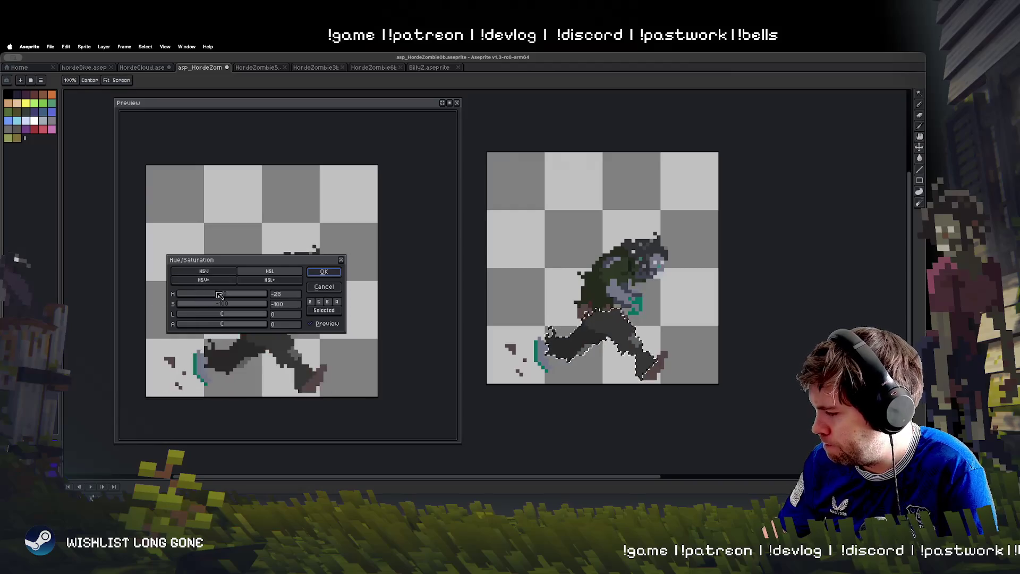
click(219, 304)
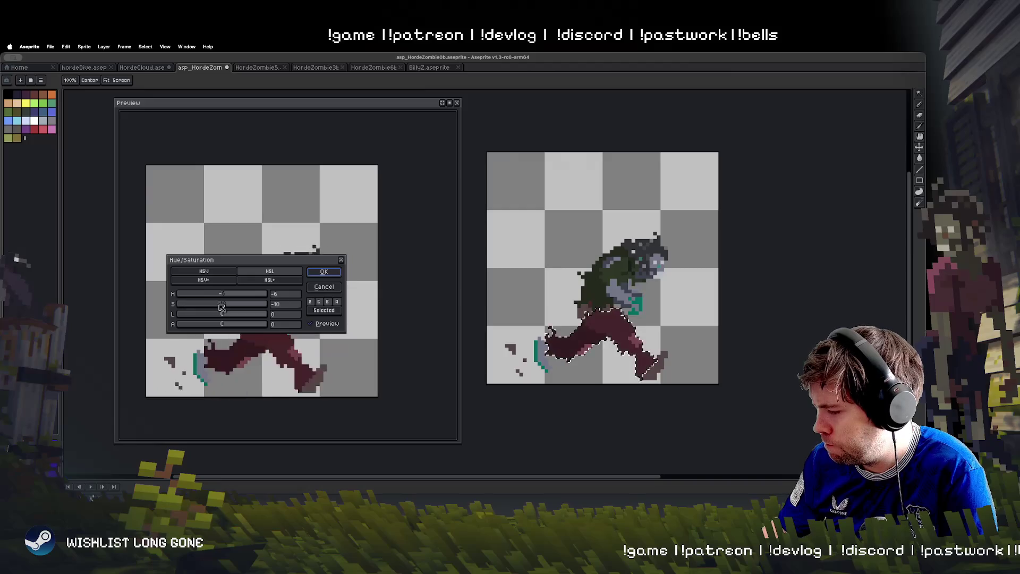
drag(216, 307, 197, 308)
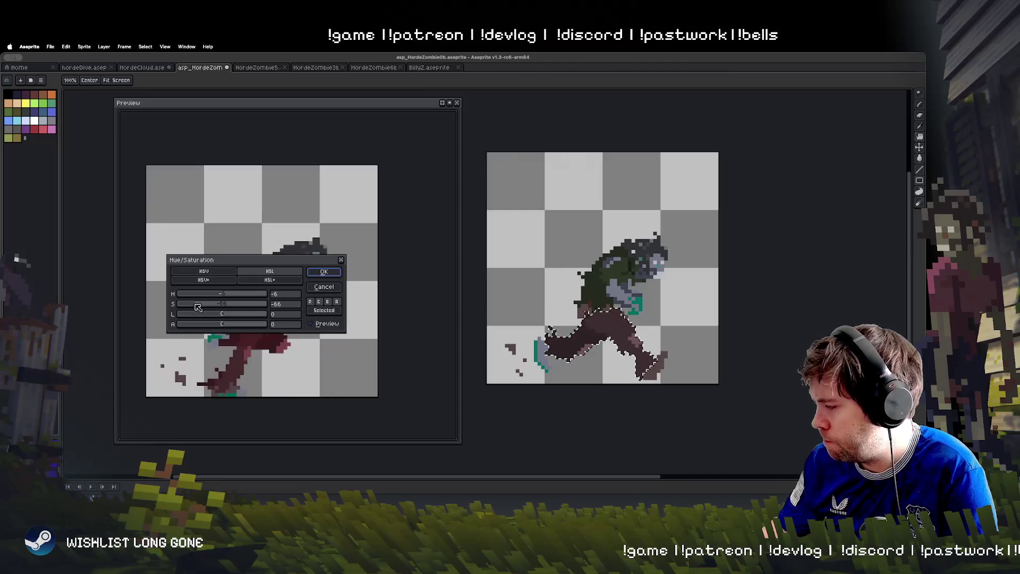
click(326, 271)
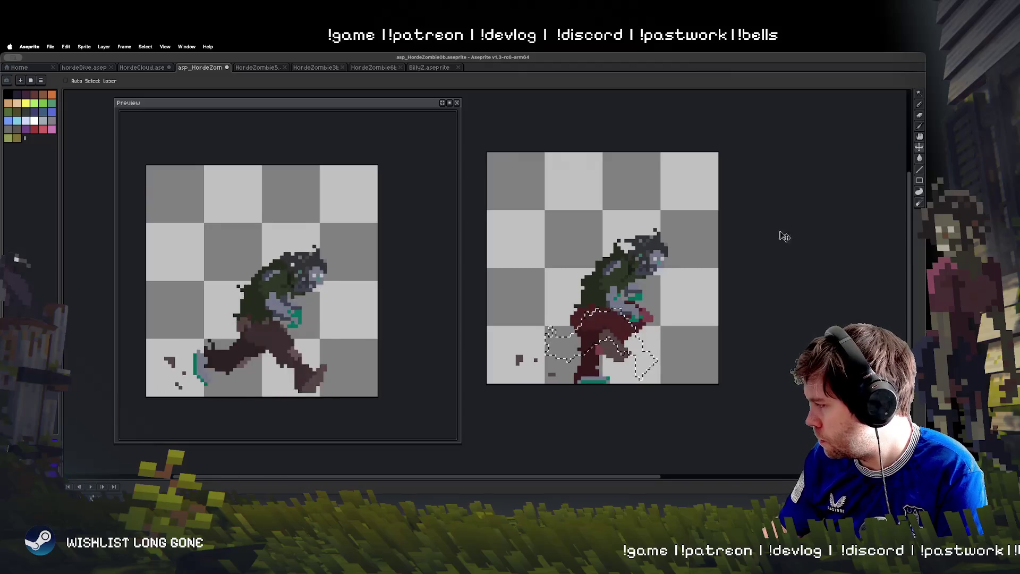
Select the red trousers in another frame and apply -66 saturation
click(921, 94)
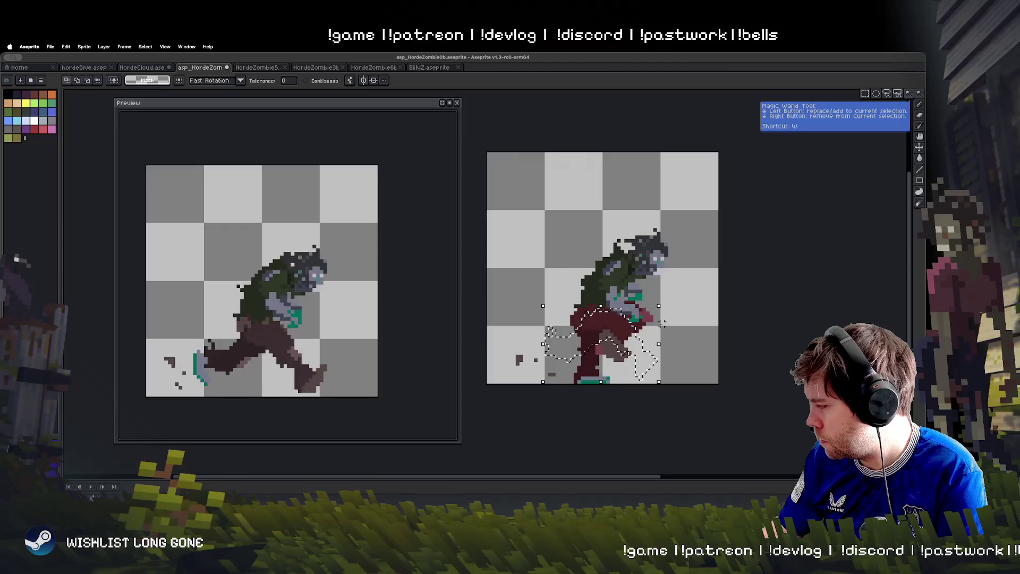
click(597, 349)
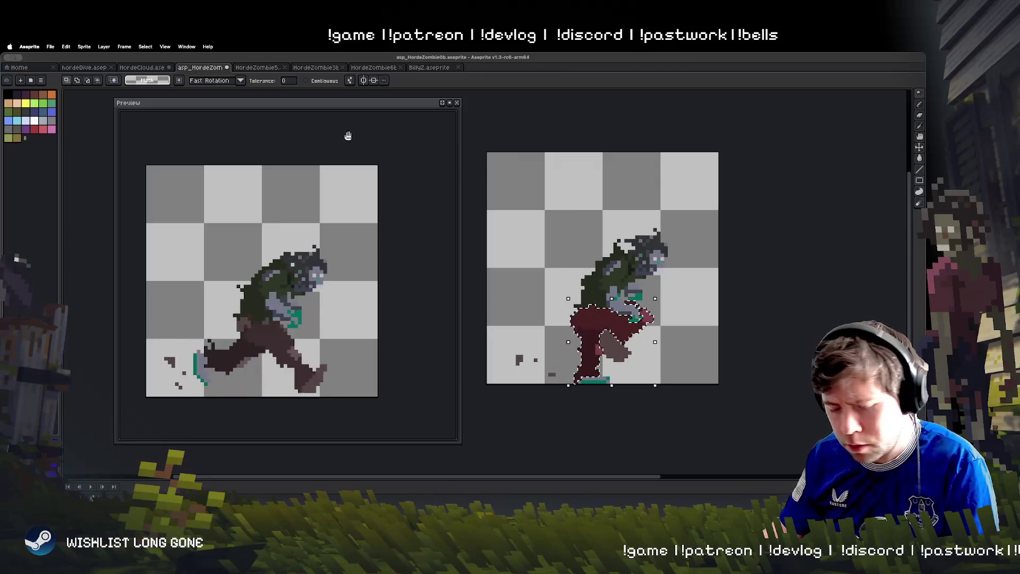
key(ctrl+u)
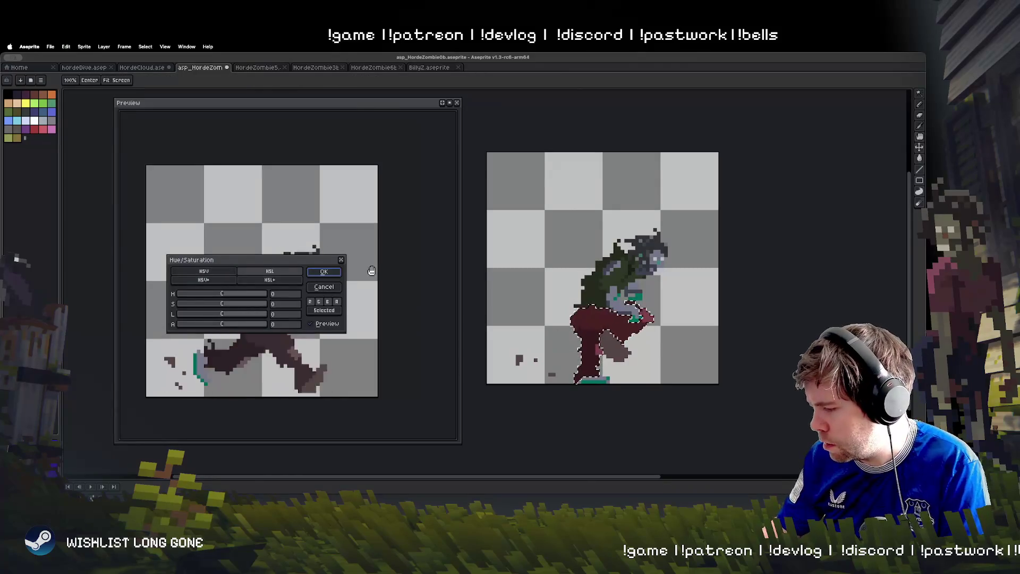
text(66)
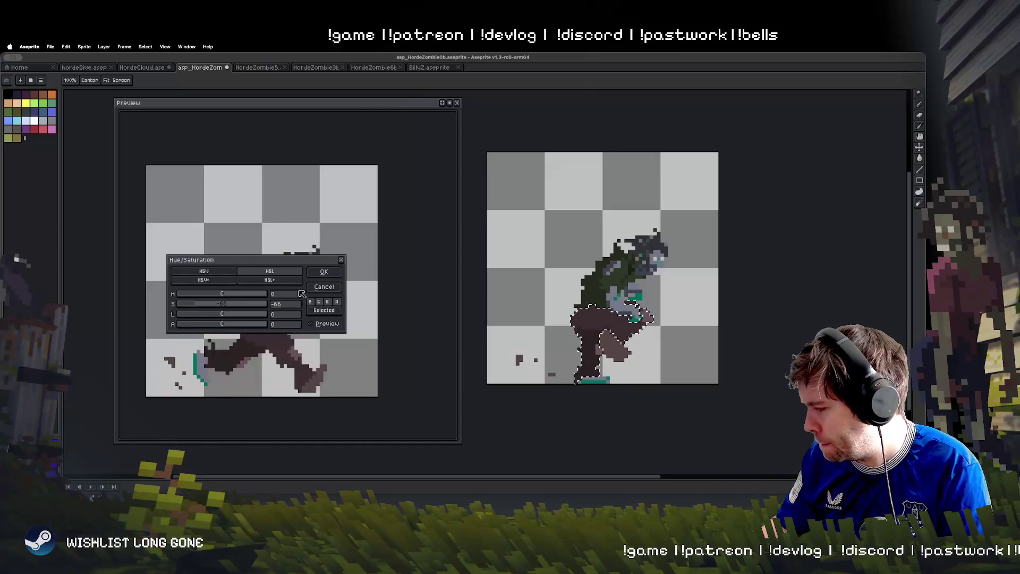
click(322, 272)
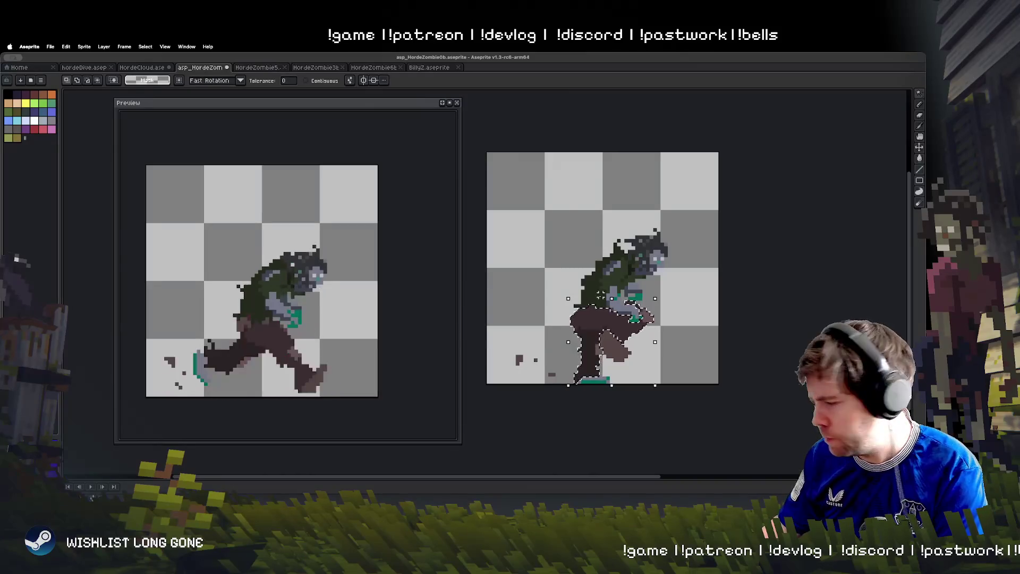
Select the red legs in the next frame, then cancel the Hue/Saturation adjustment
key(Return)
key(ctrl+a)
click(581, 331)
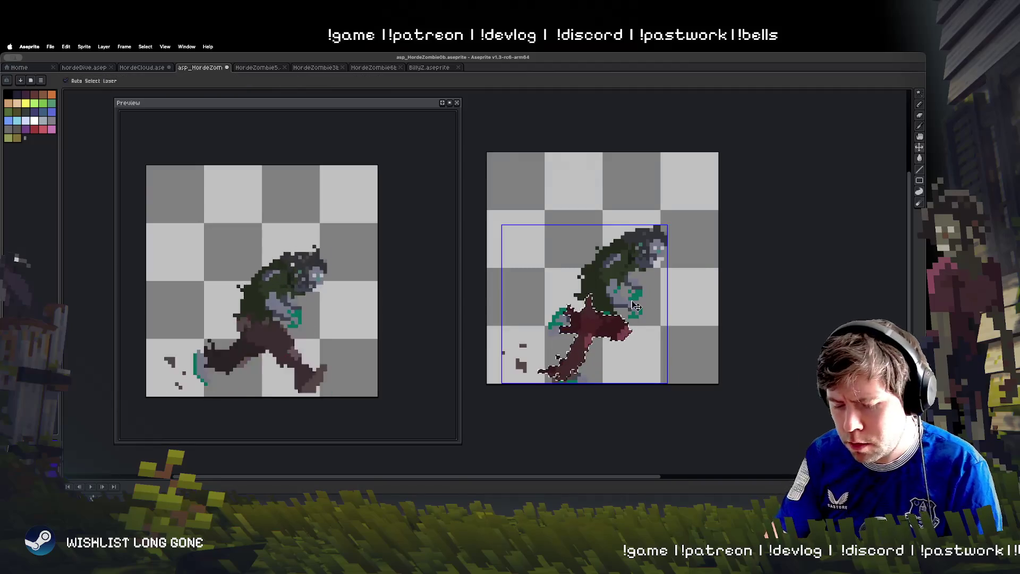
key(ctrl+u)
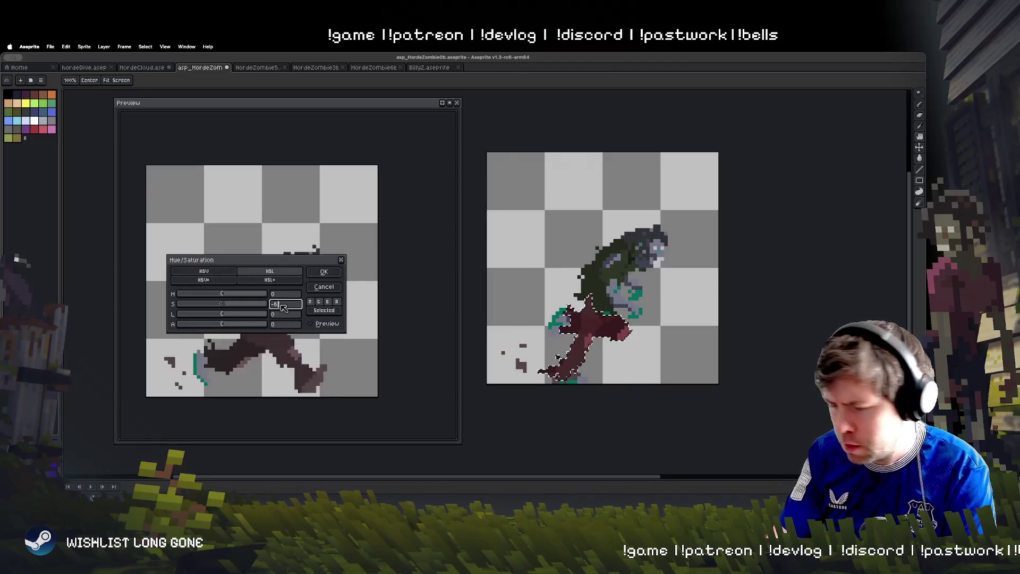
click(314, 288)
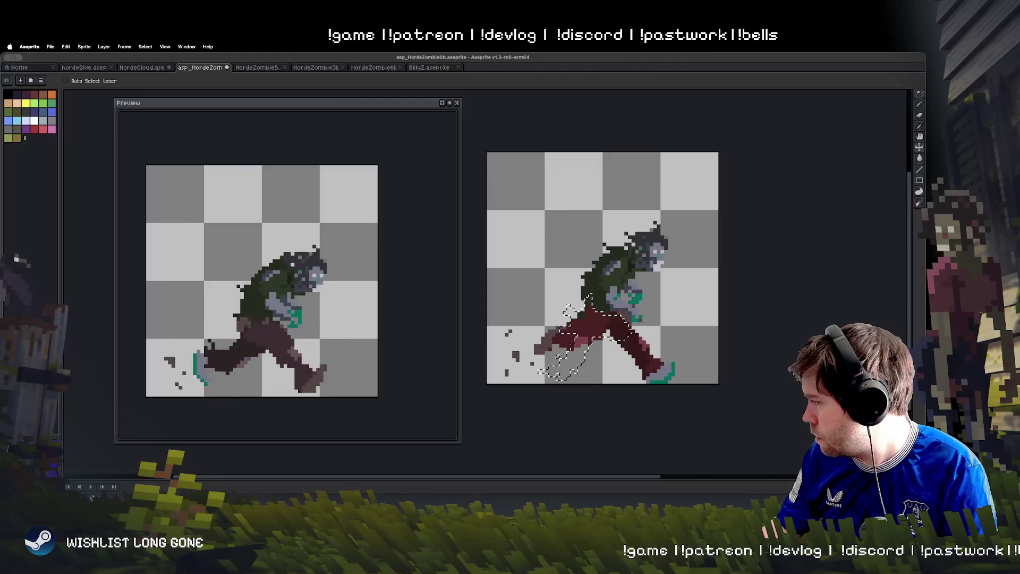
Desaturate the remaining red front leg to dark brown and clear the selection
key(w)
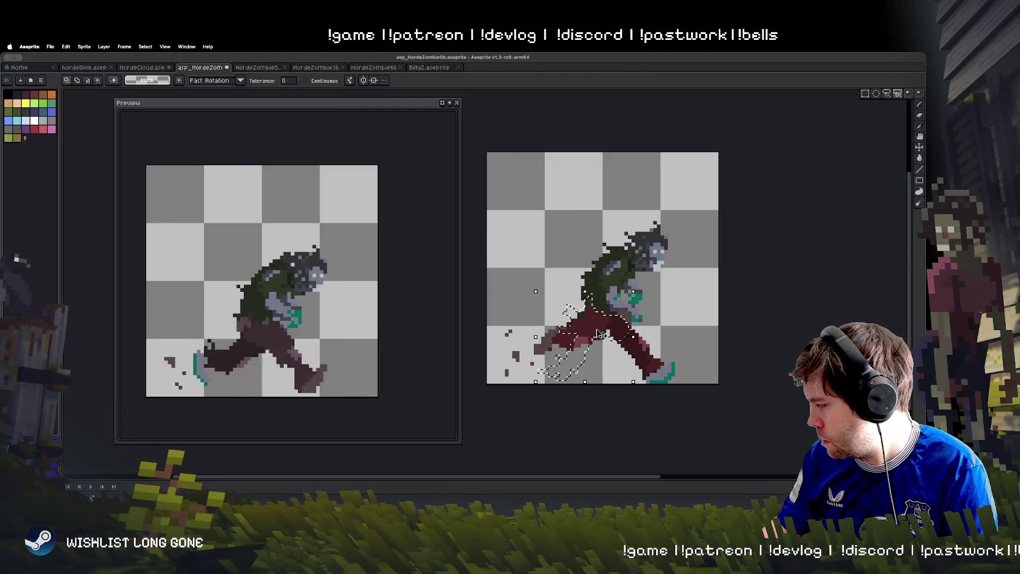
click(645, 350)
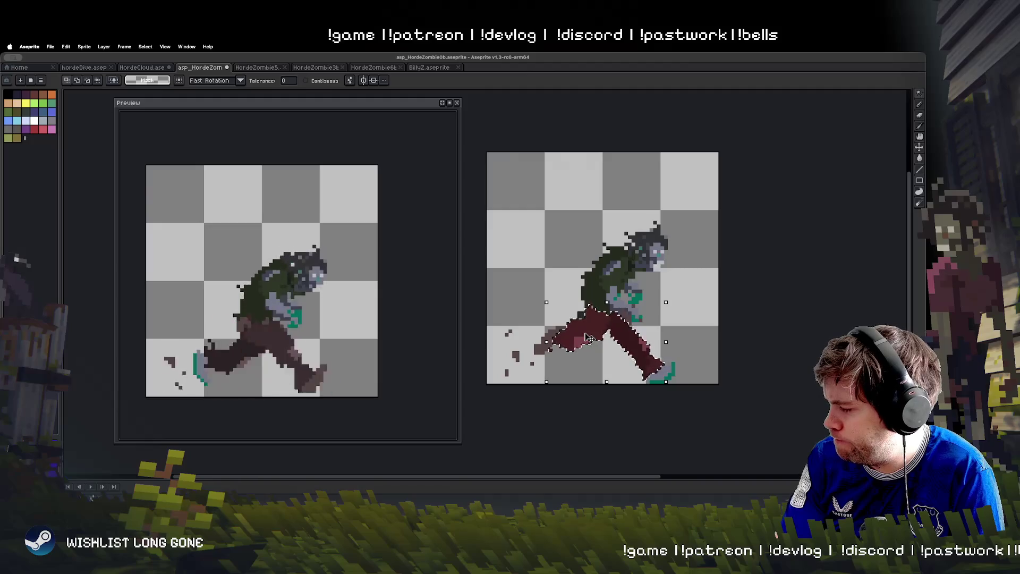
key(ctrl+u)
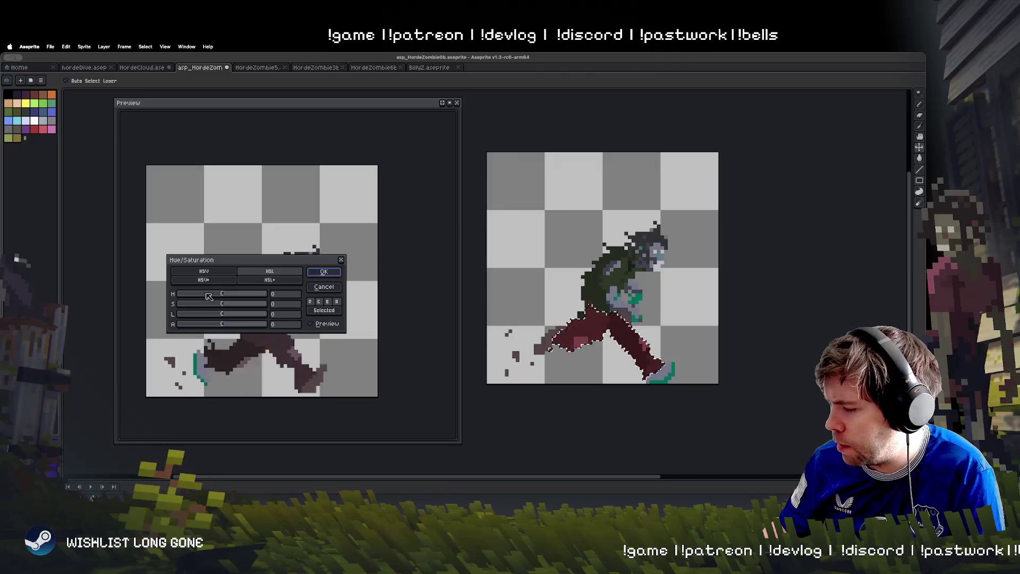
drag(216, 305, 195, 306)
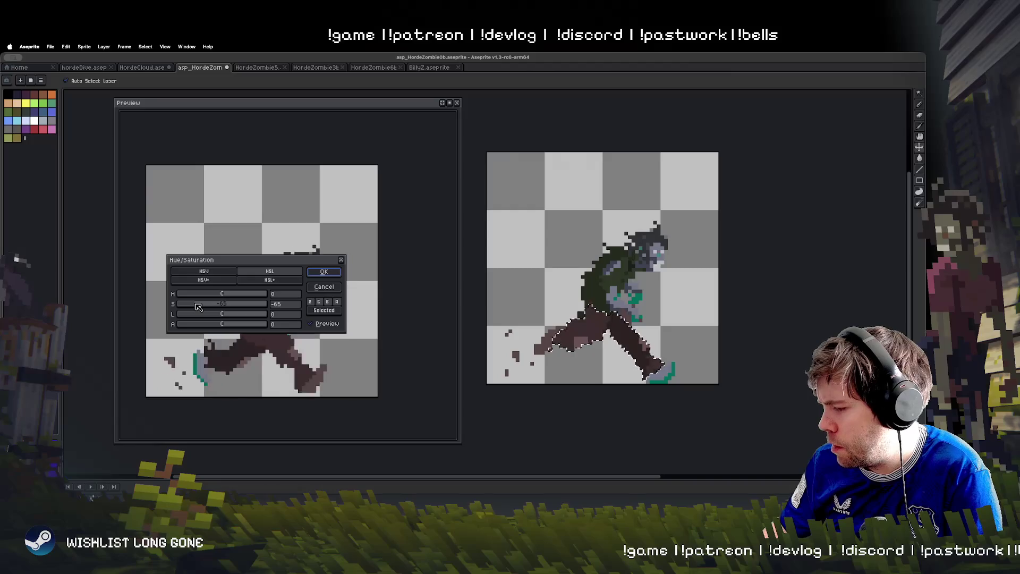
click(322, 273)
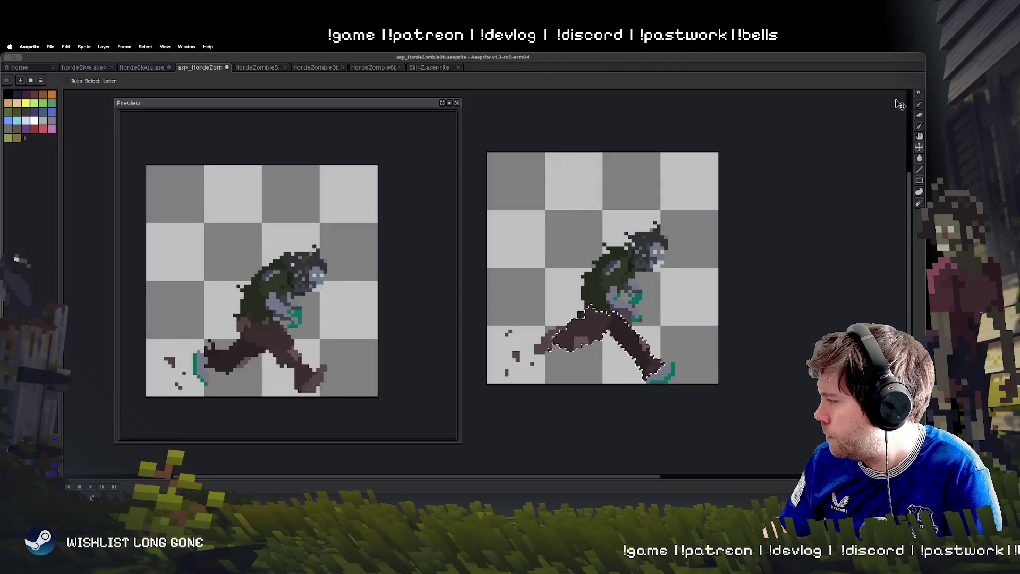
click(919, 94)
click(757, 201)
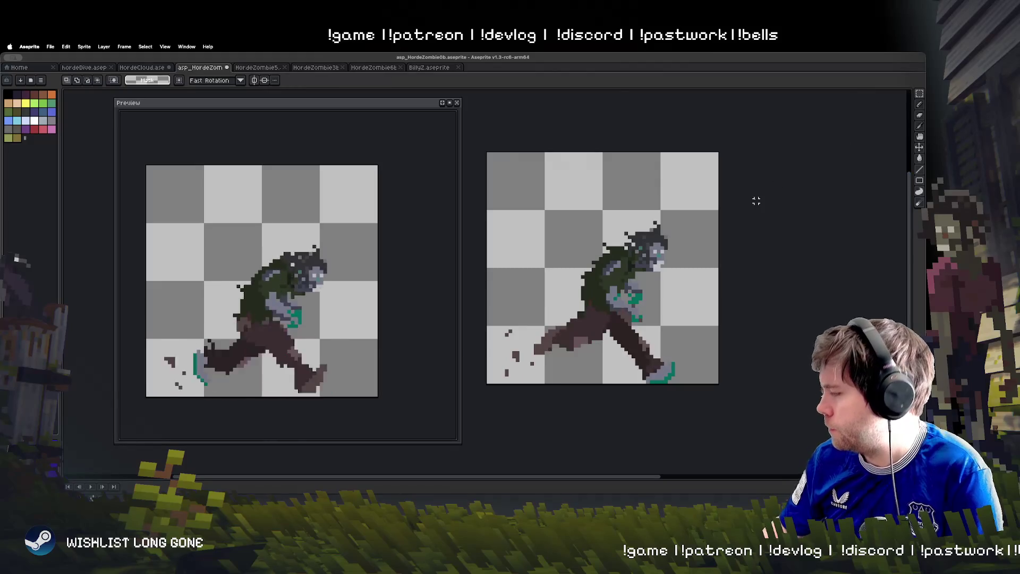
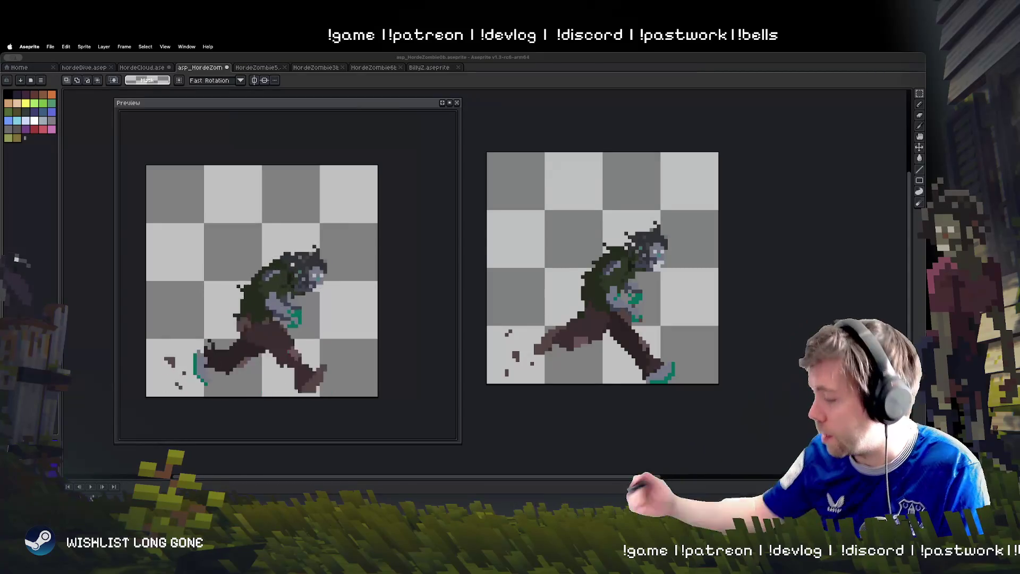
Preview a Hue/Saturation shift on the zombie, toggling the blue channel and pushing the hue toward red
key(ctrl+Tab)
drag(647, 317, 666, 321)
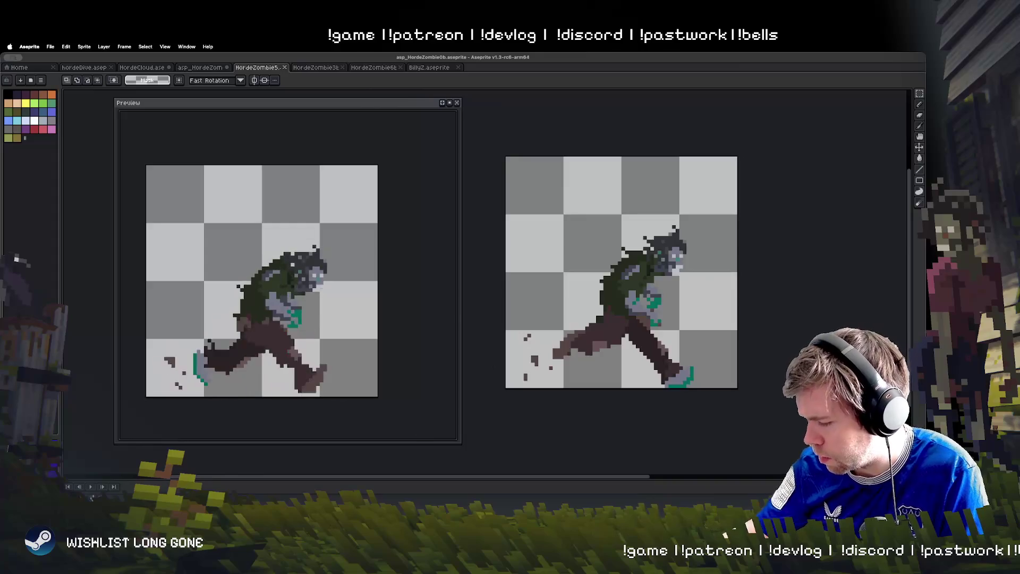
key(super+u)
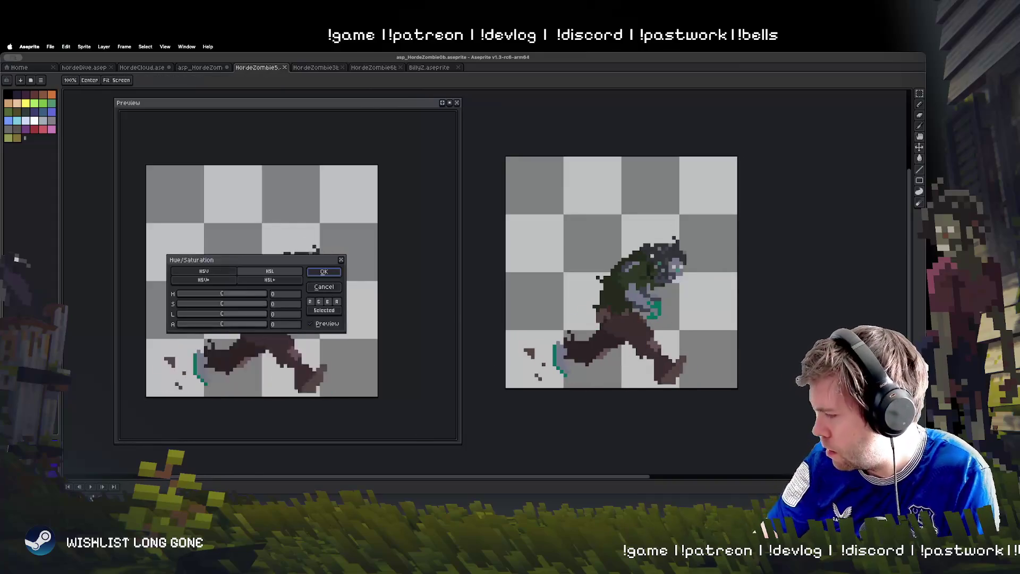
mouse_move(319, 257)
mouse_down()
mouse_move(574, 326)
mouse_move(733, 320)
mouse_move(699, 346)
mouse_up()
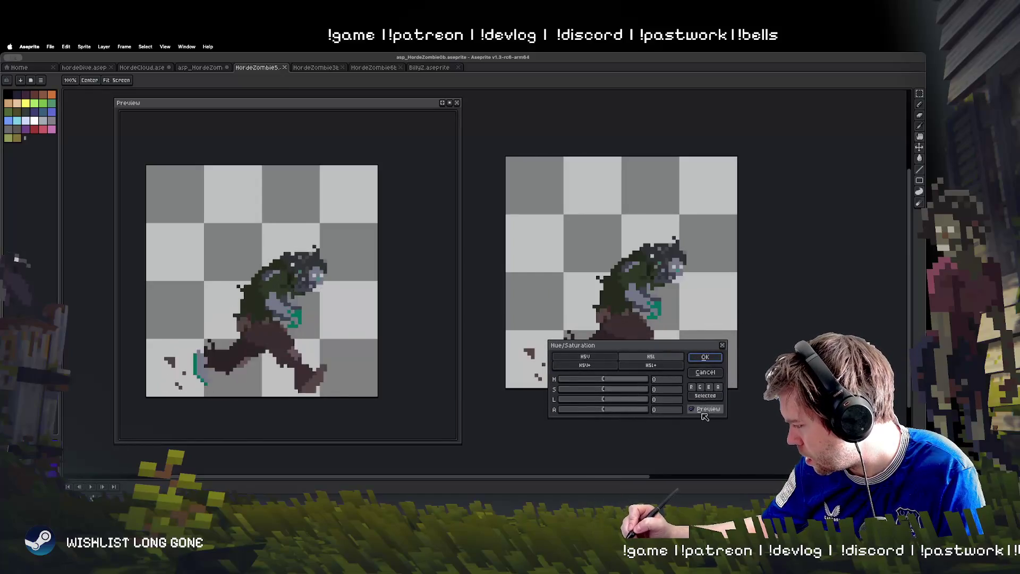
click(709, 387)
mouse_move(602, 381)
mouse_down()
mouse_move(565, 384)
mouse_move(619, 394)
mouse_move(574, 383)
mouse_move(643, 382)
mouse_move(589, 383)
mouse_up()
click(705, 372)
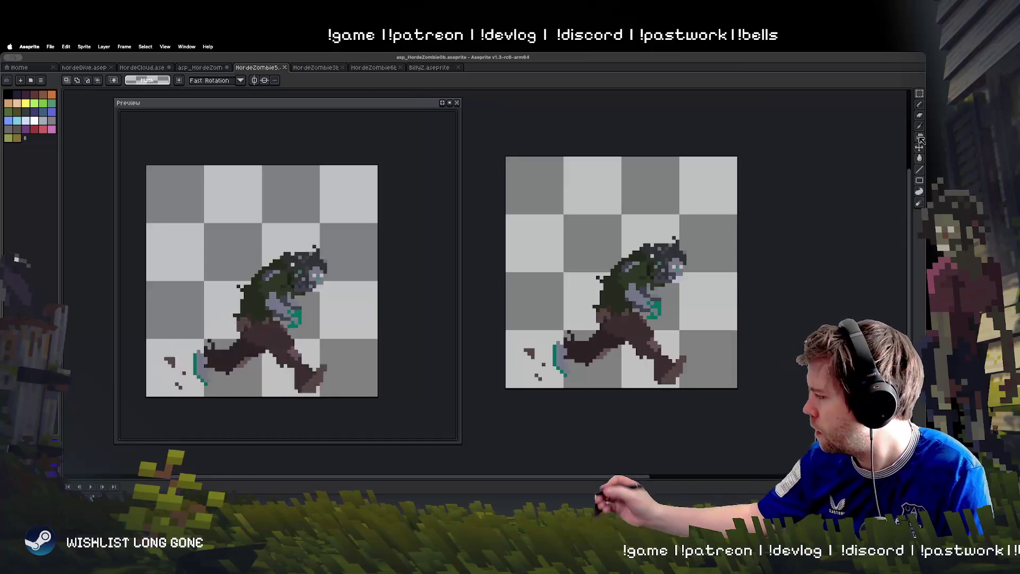
Try a dark navy bucket fill on the teal accents, then undo it
key(g)
click(655, 311)
key(ctrl+z)
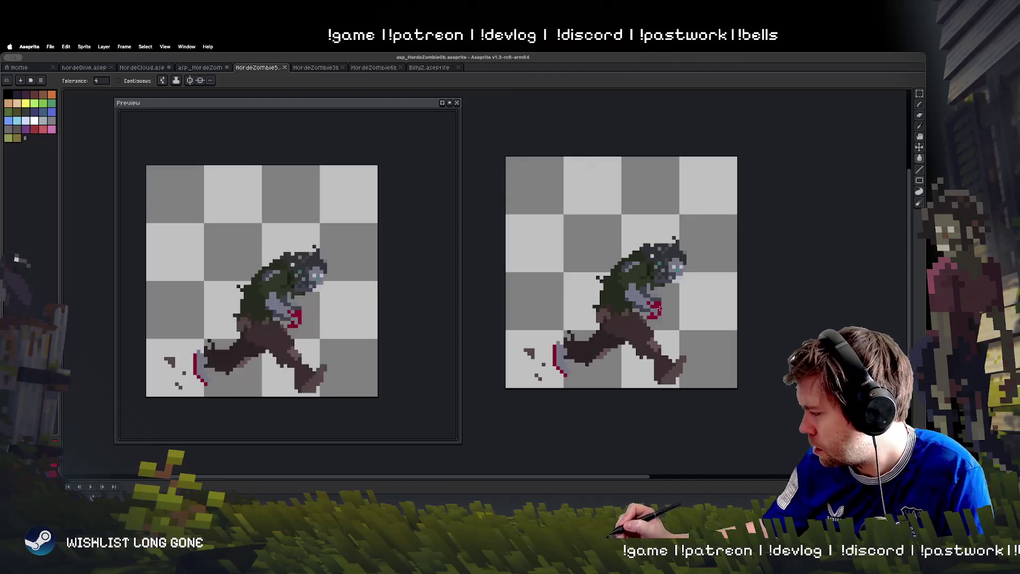
Browse the HordeCloud and BillyZ sprites for reference
click(95, 68)
click(129, 68)
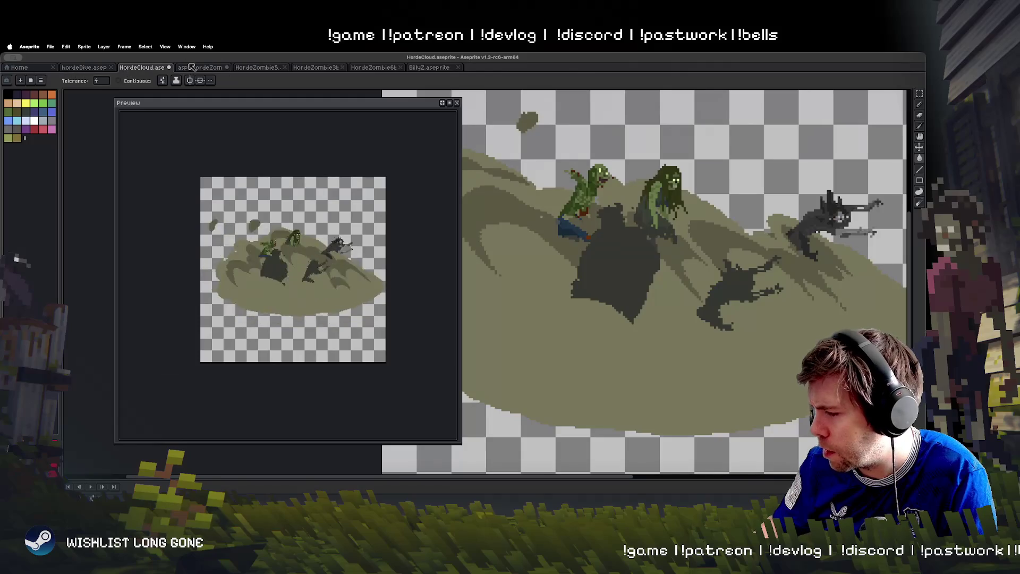
click(428, 68)
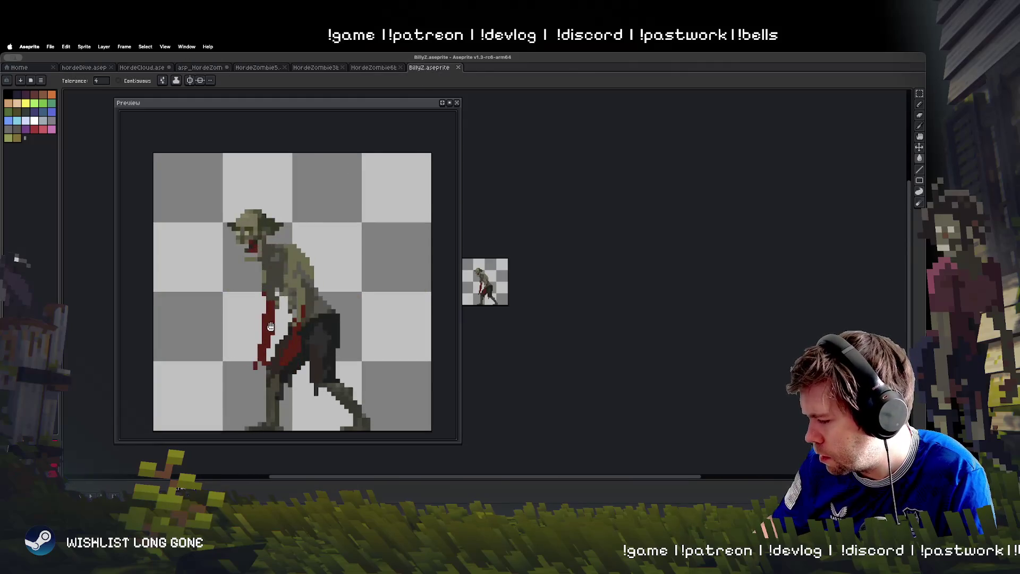
drag(500, 286, 563, 285)
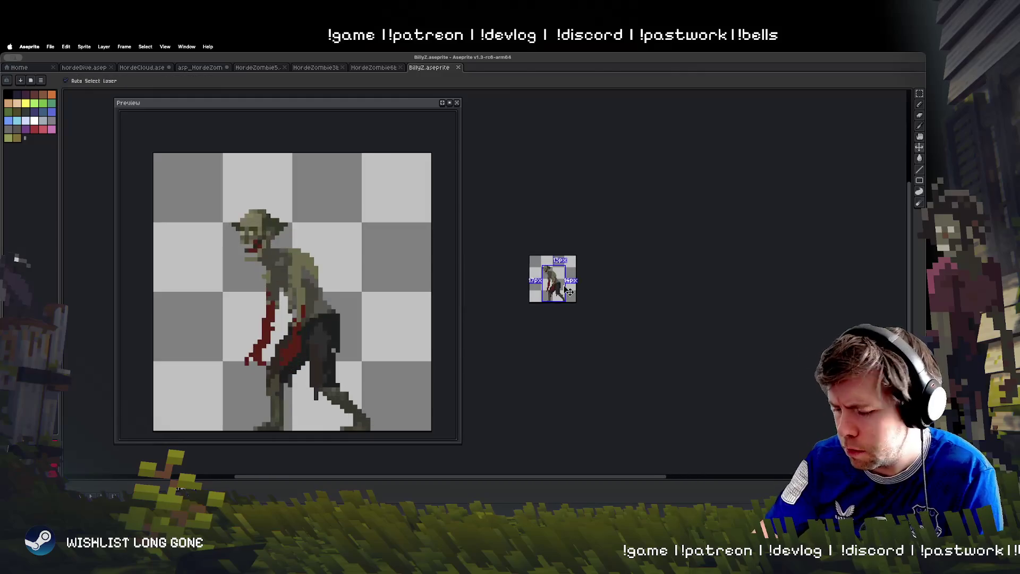
scroll(564, 286, up, 4)
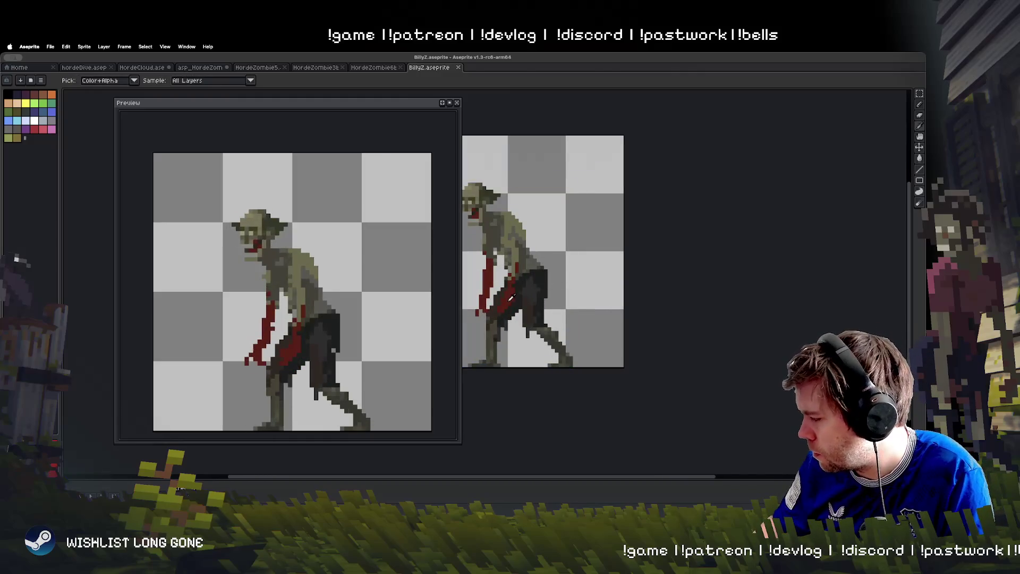
Glance at the other zombie files, then fill the running zombie's green hand and foot accents red
click(377, 67)
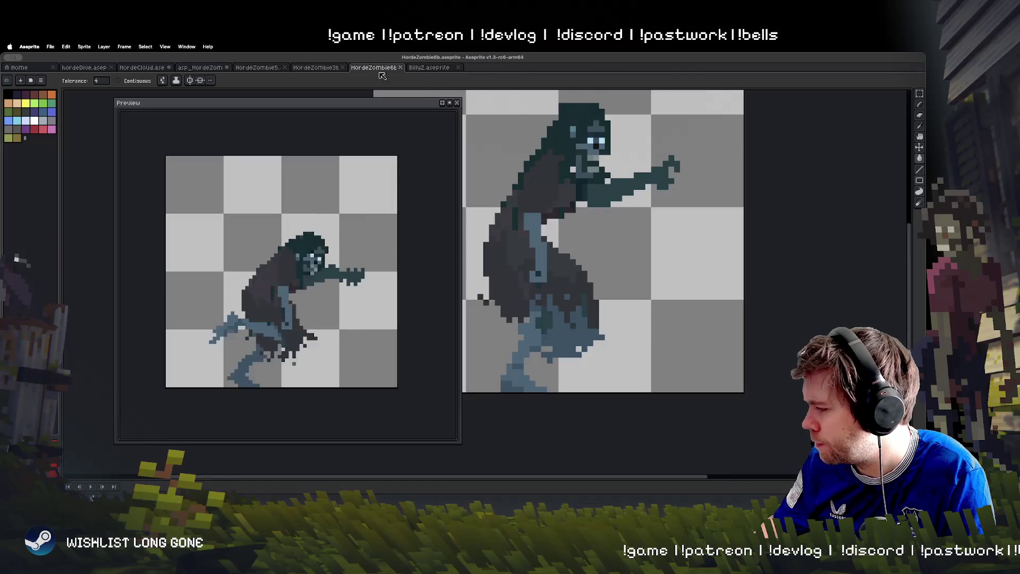
click(272, 68)
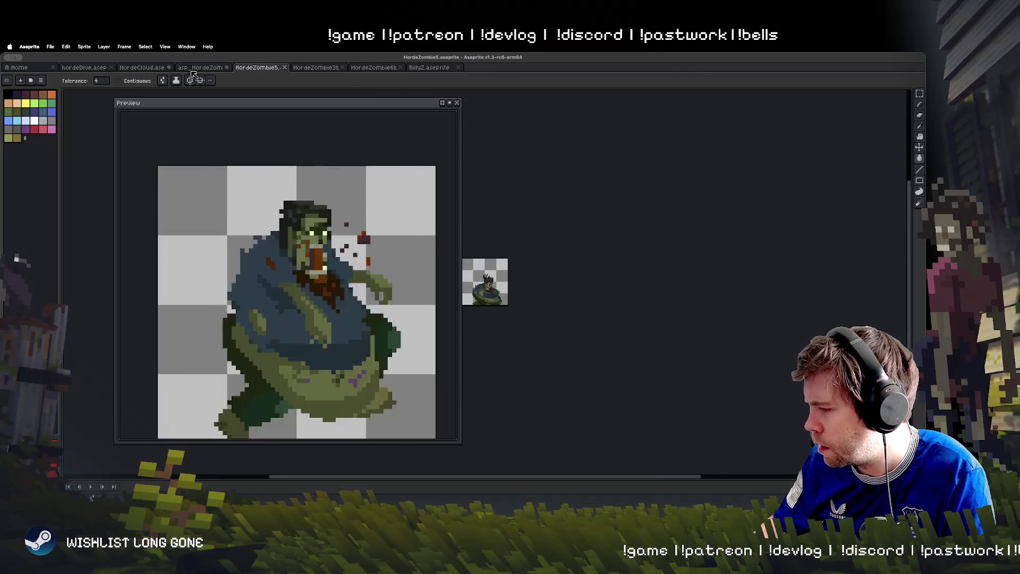
click(204, 68)
click(658, 309)
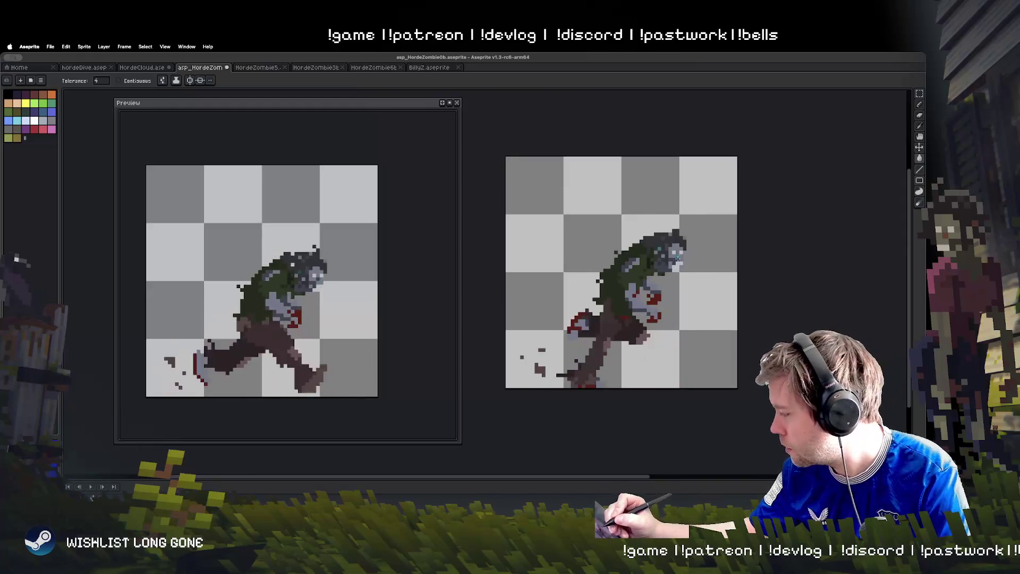
Step through two run frames checking the red accents, then play the animation
key(period)
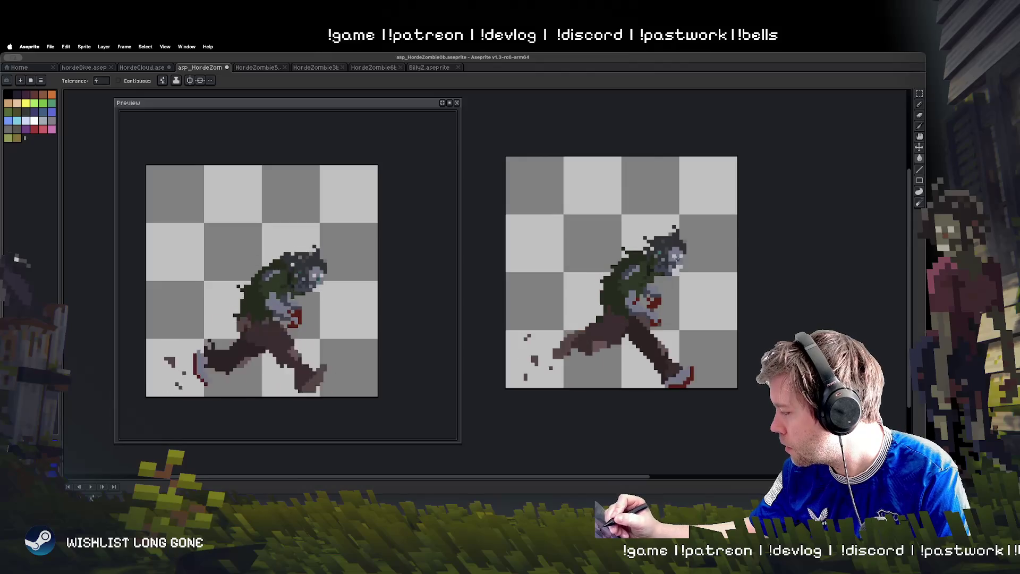
key(period)
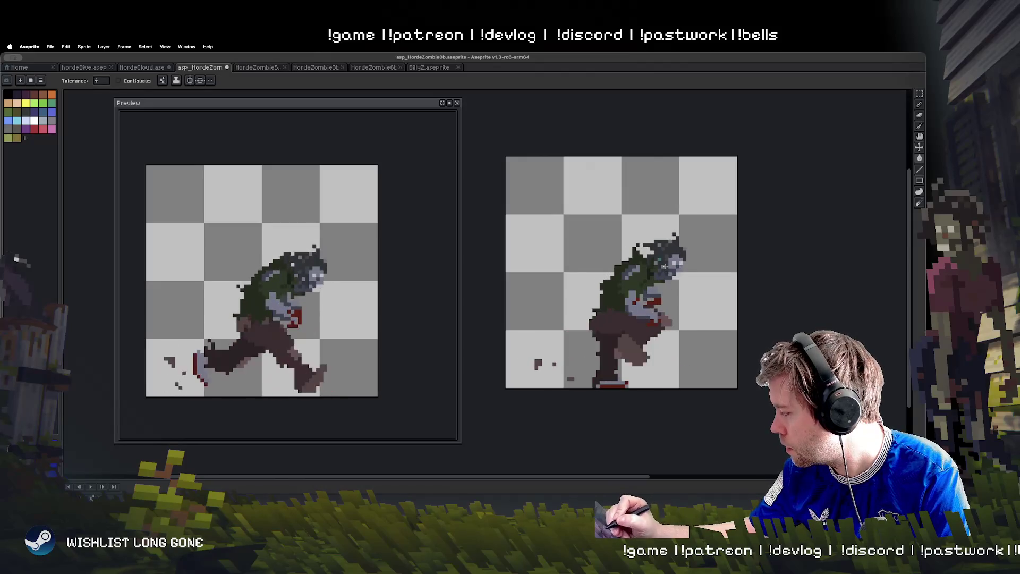
key(Return)
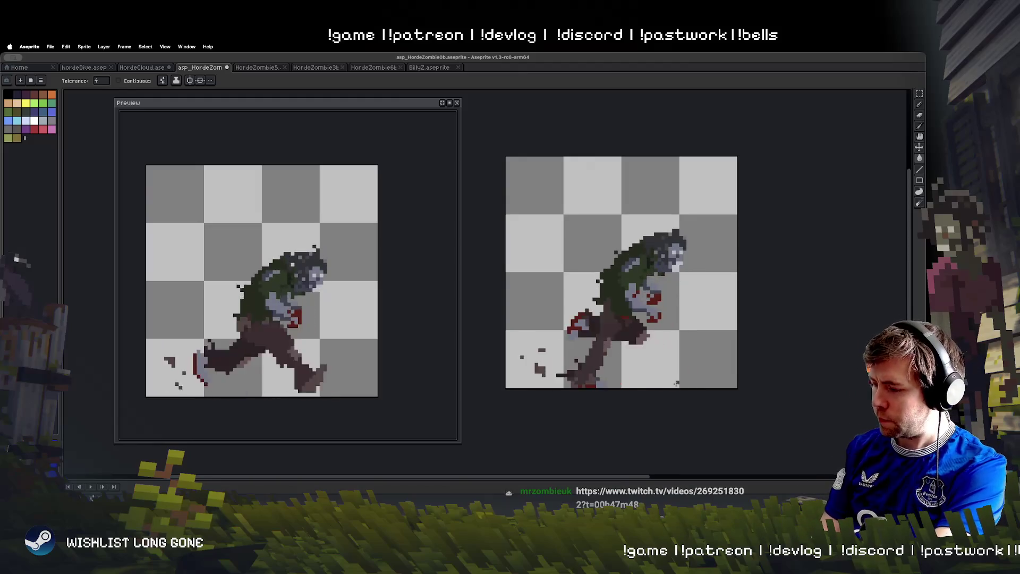
key(b)
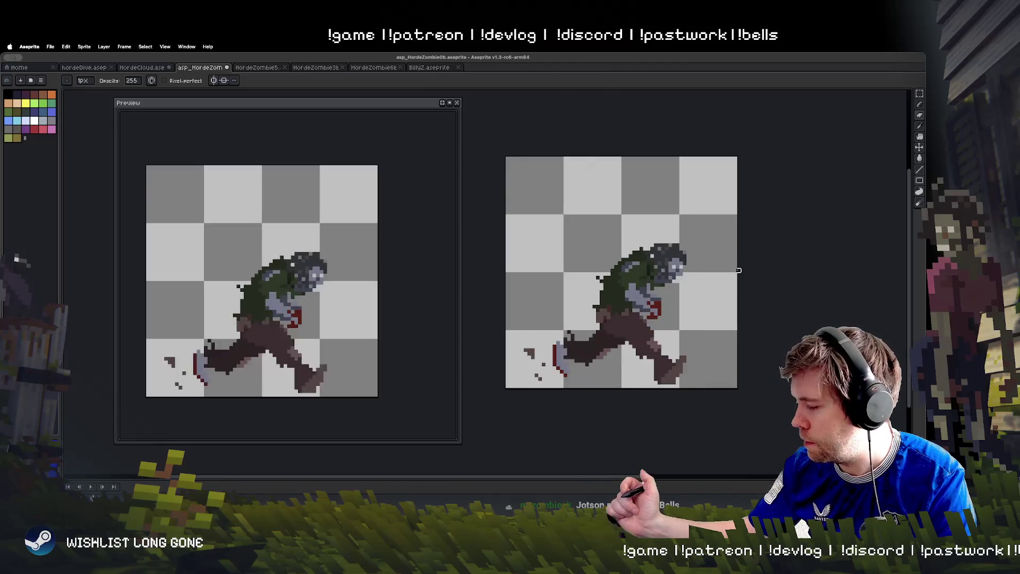
Darken the head shading across the run frames up to the crouched pose, then replay the run
key(g)
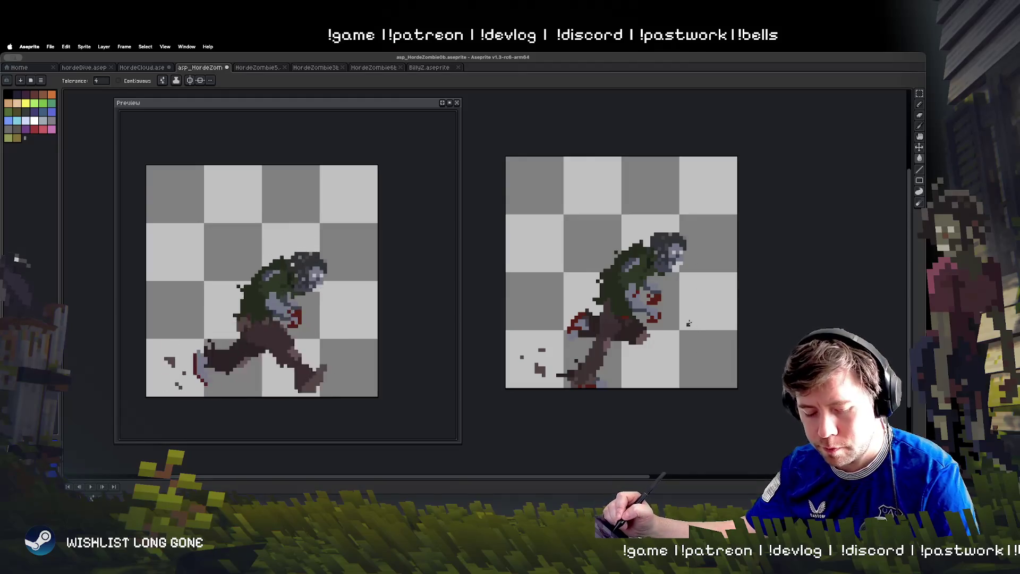
key(v)
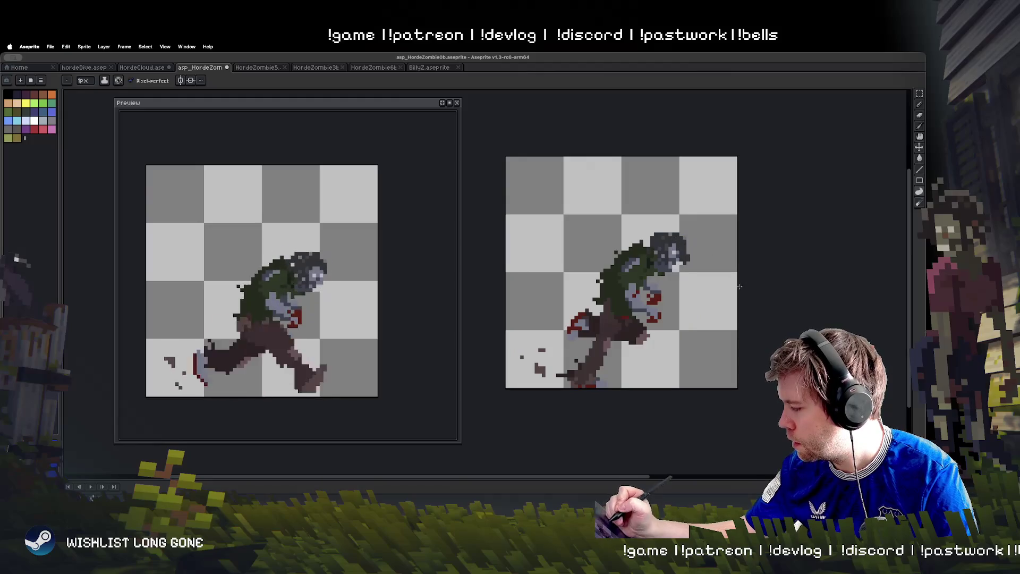
key(Right)
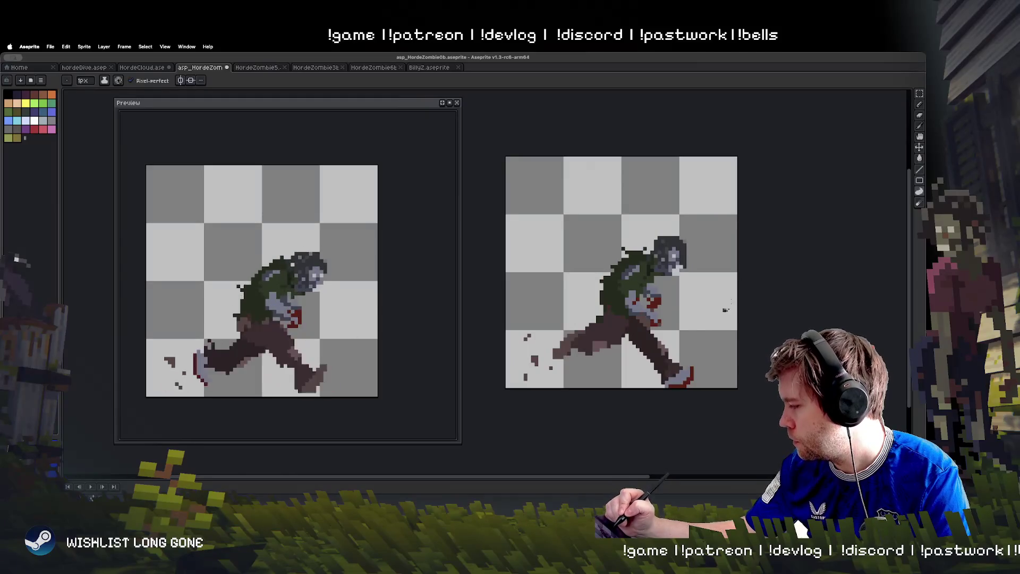
key(Right)
key(Right)
key(Right)
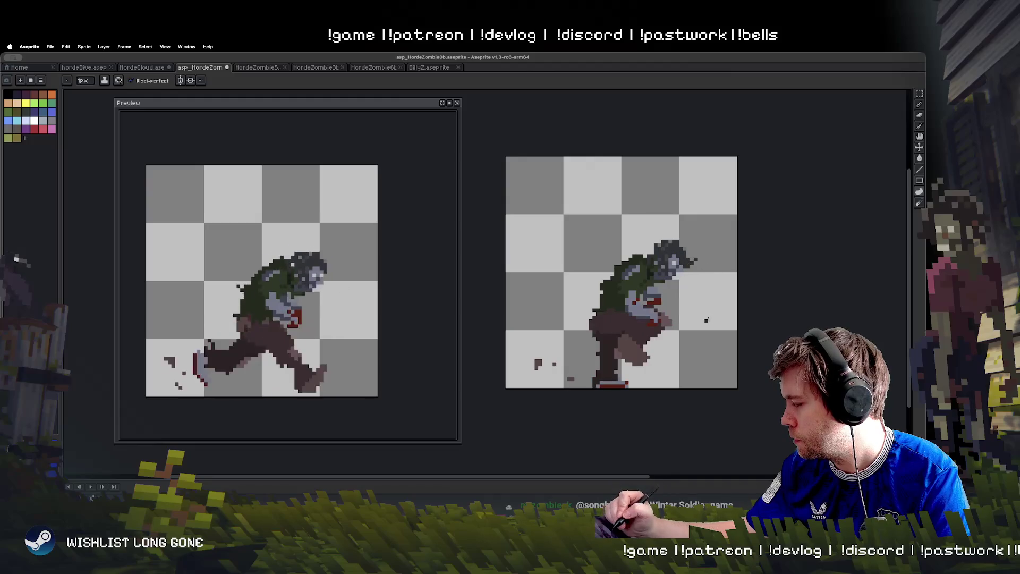
key(Right)
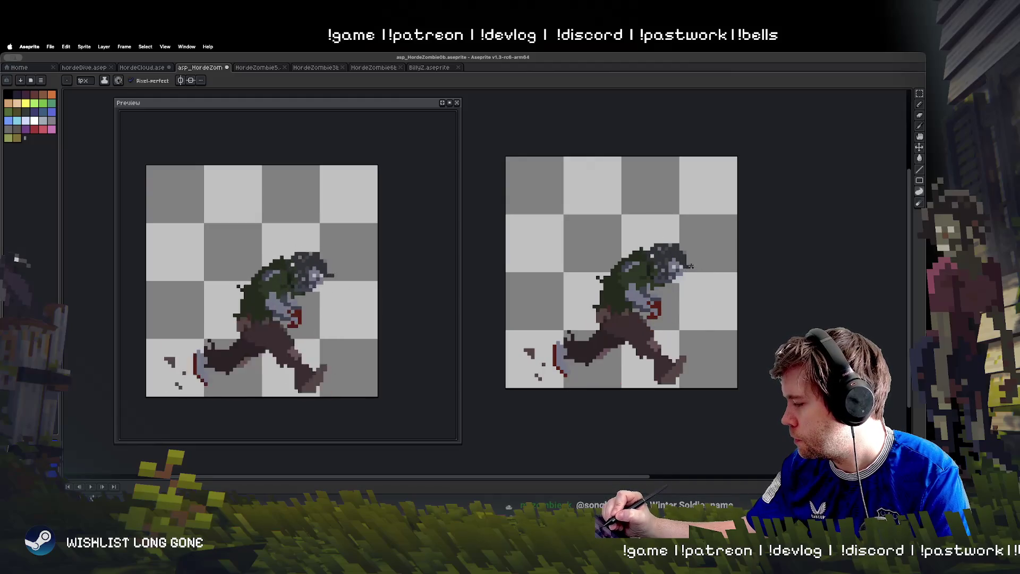
key(Right)
key(Left)
key(Right)
key(Right)
key(Right)
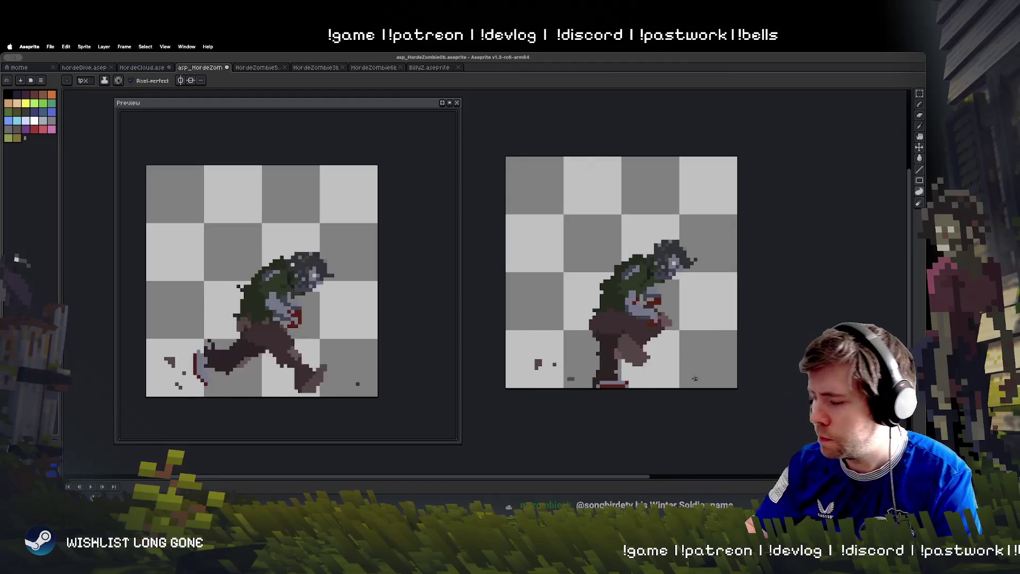
key(Return)
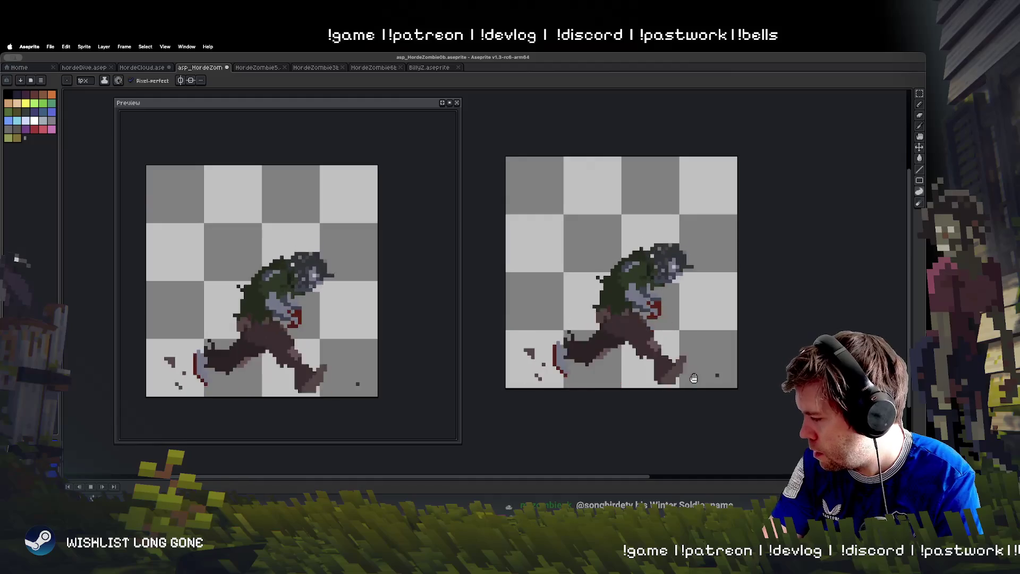
key(Return)
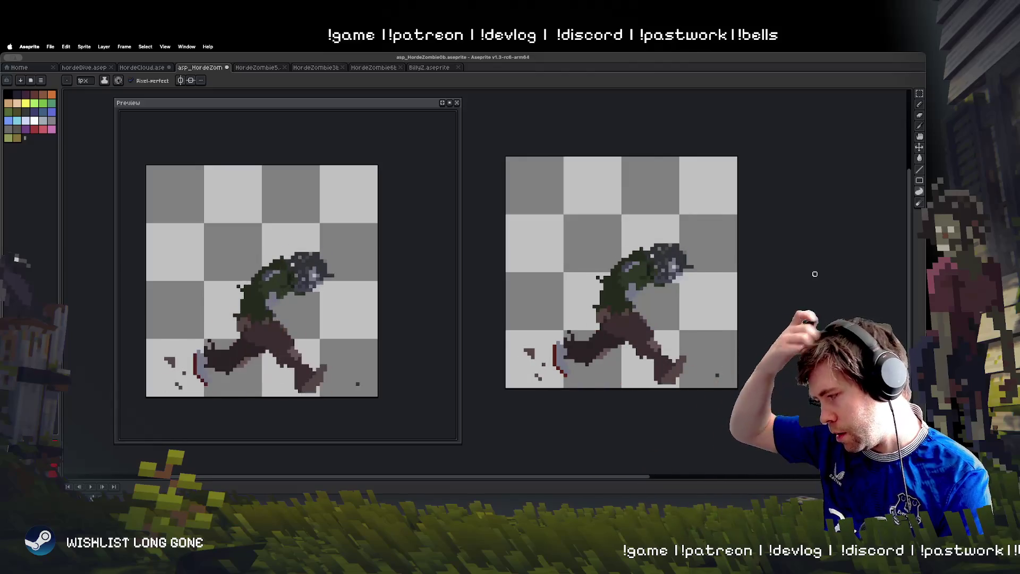
Select the red arm in the BillyZ sprite with the rectangular marquee
click(444, 68)
click(919, 94)
drag(559, 283, 663, 277)
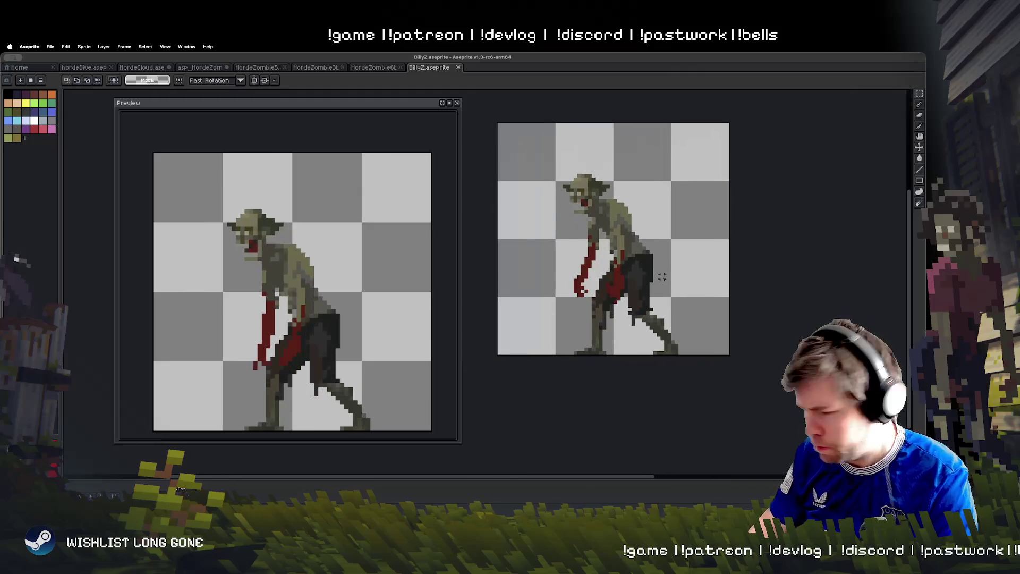
drag(569, 223, 598, 298)
drag(598, 261, 604, 261)
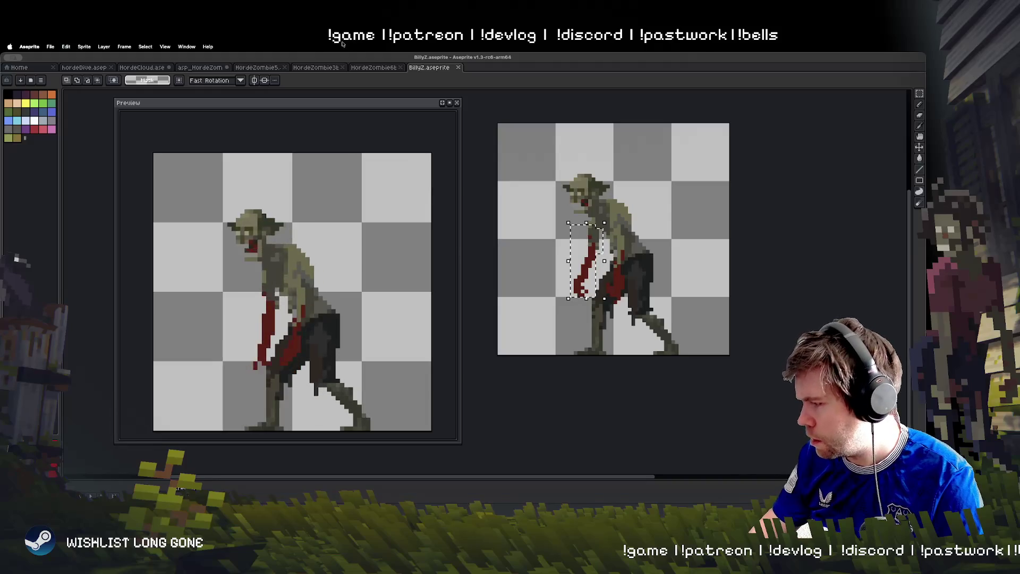
Paste the red arm into the asp_HordeZombie0b running zombie sprite
click(373, 68)
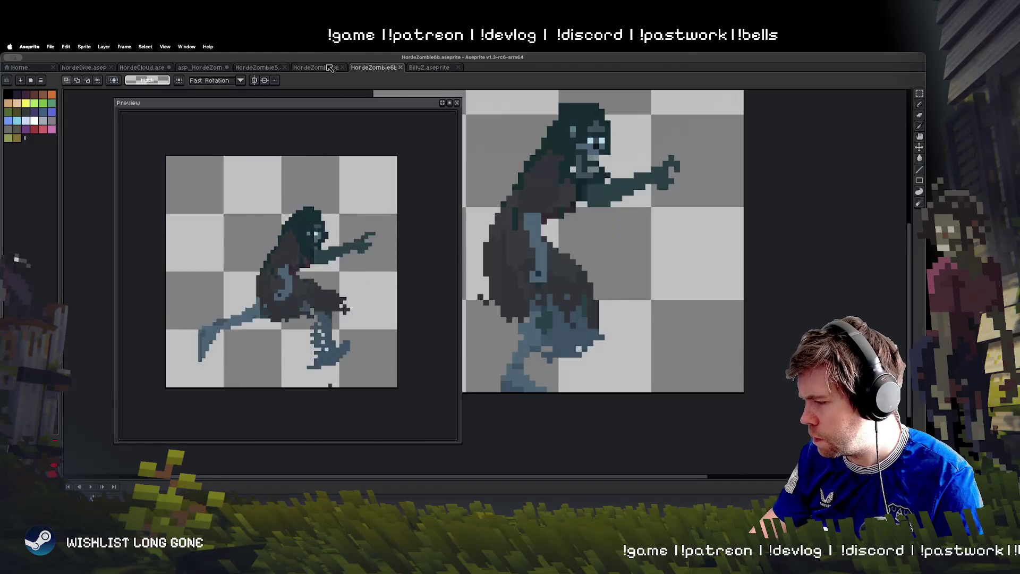
click(319, 68)
click(258, 68)
click(201, 67)
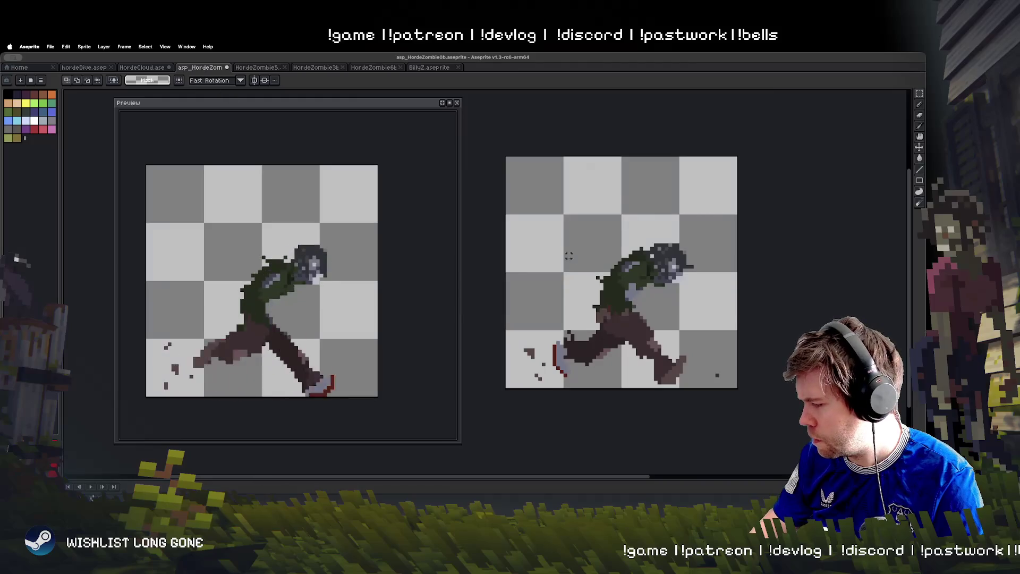
key(ctrl+v)
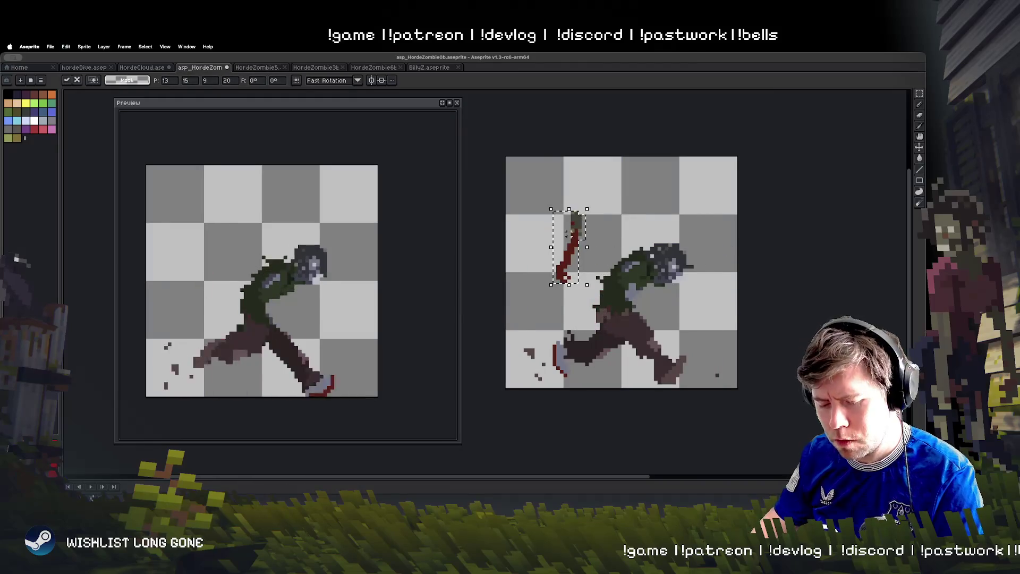
Place the pasted red arm on the zombie's torso, rotated and tilted onto the body
mouse_move(581, 253)
mouse_down()
mouse_move(622, 260)
mouse_move(653, 317)
mouse_move(564, 245)
mouse_up()
key(Return)
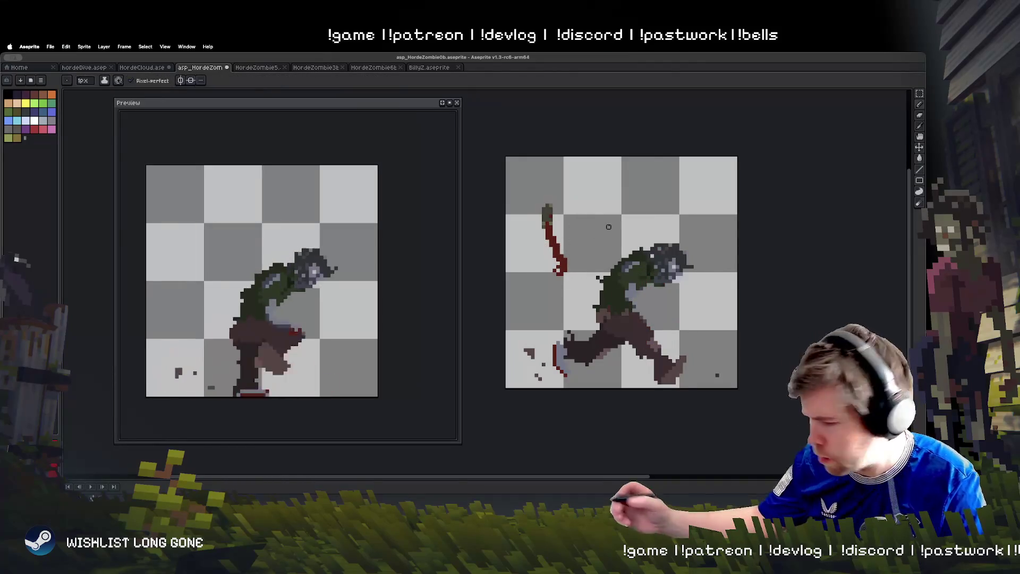
drag(550, 209, 549, 206)
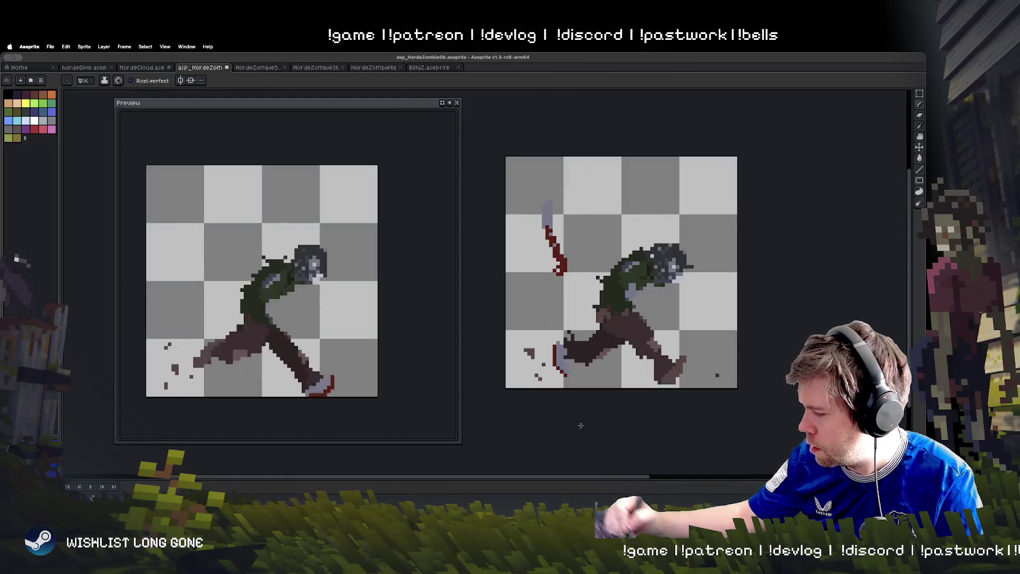
click(919, 94)
mouse_move(520, 175)
mouse_down()
mouse_move(586, 306)
mouse_move(668, 382)
mouse_move(545, 242)
mouse_move(567, 278)
mouse_move(615, 313)
mouse_move(670, 406)
mouse_move(651, 402)
mouse_move(658, 374)
mouse_move(639, 391)
mouse_move(652, 417)
mouse_up()
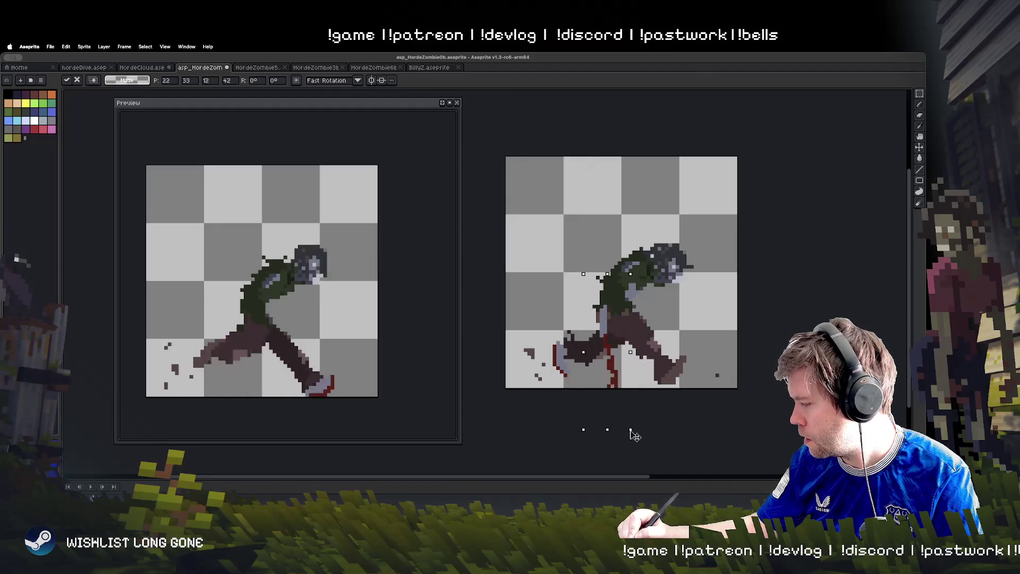
key(Escape)
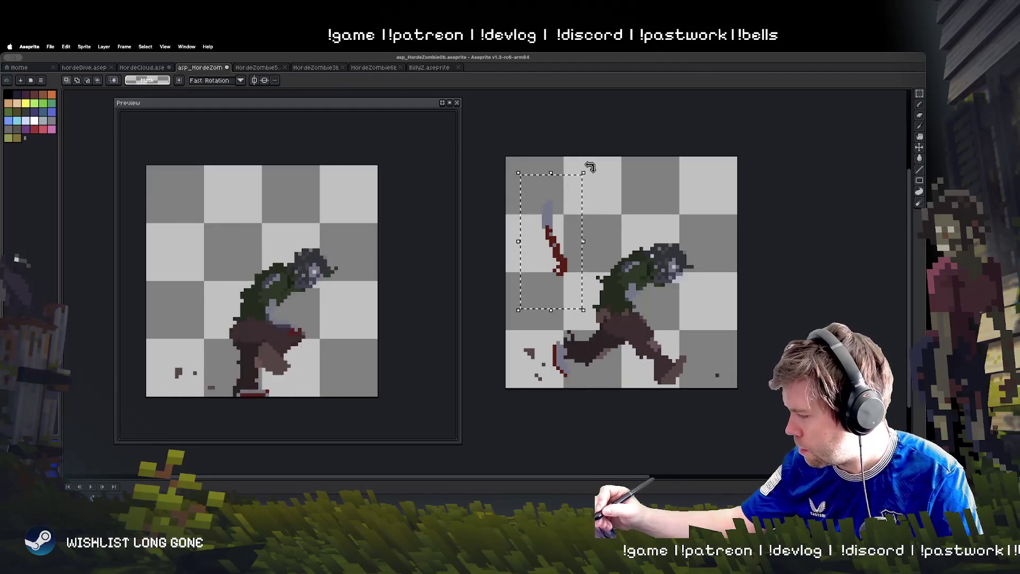
drag(589, 175, 598, 187)
mouse_move(563, 229)
mouse_down()
mouse_move(630, 303)
mouse_move(645, 299)
mouse_up()
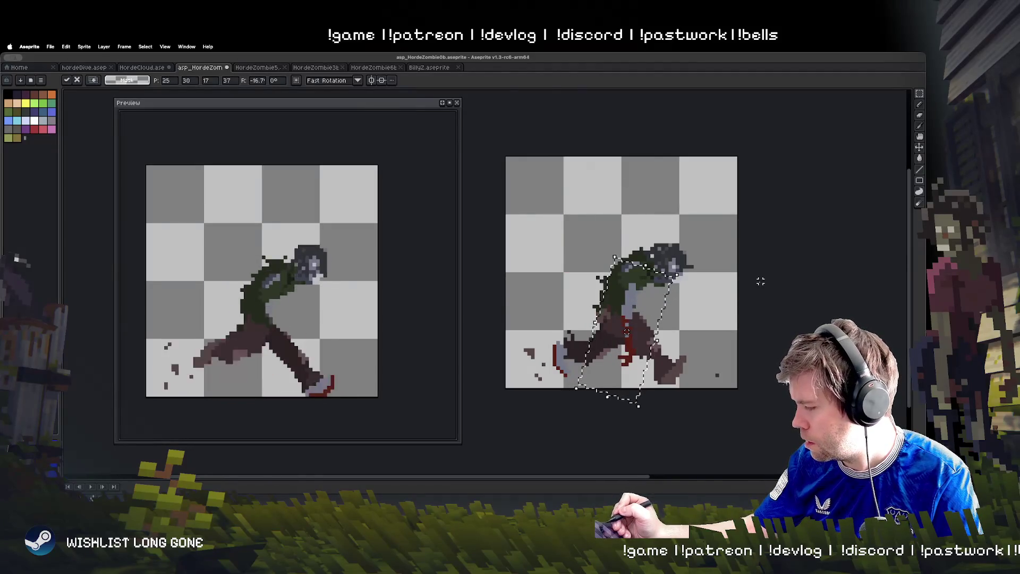
key(ctrl+d)
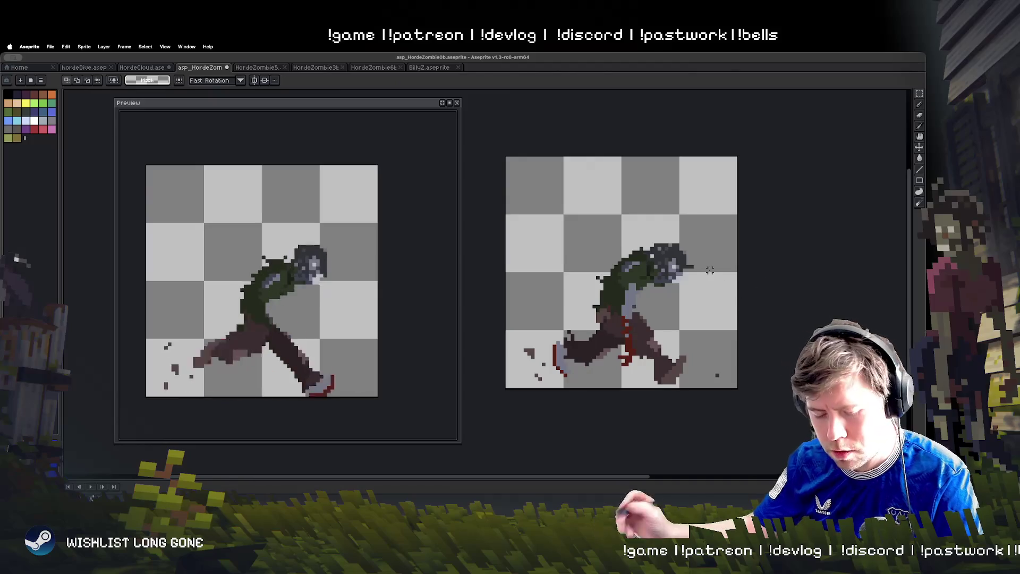
Paste the red arm onto the next two frames, placing and tilting it on the shoulder
key(Right)
key(ctrl+v)
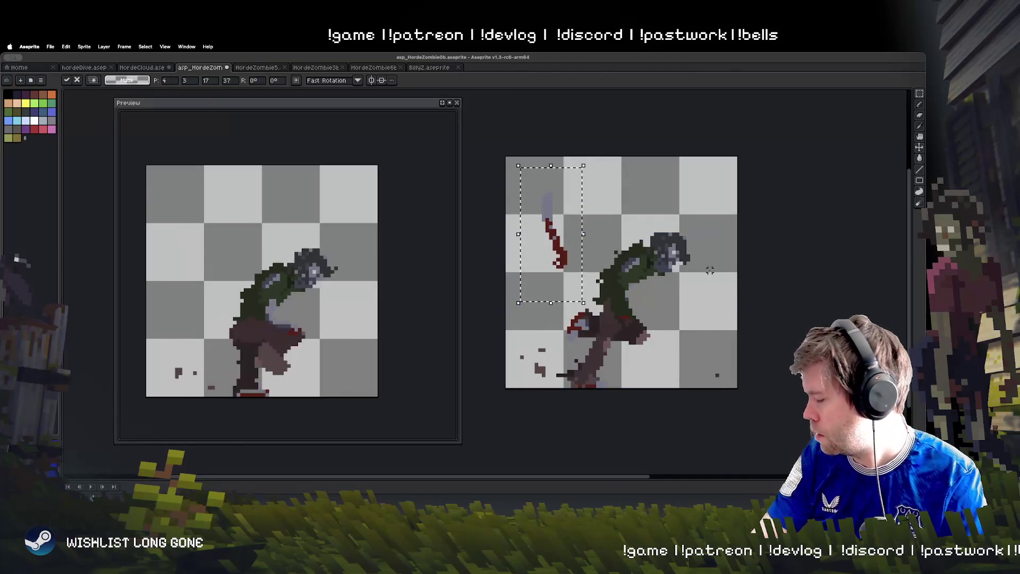
drag(571, 258, 652, 334)
key(ctrl+d)
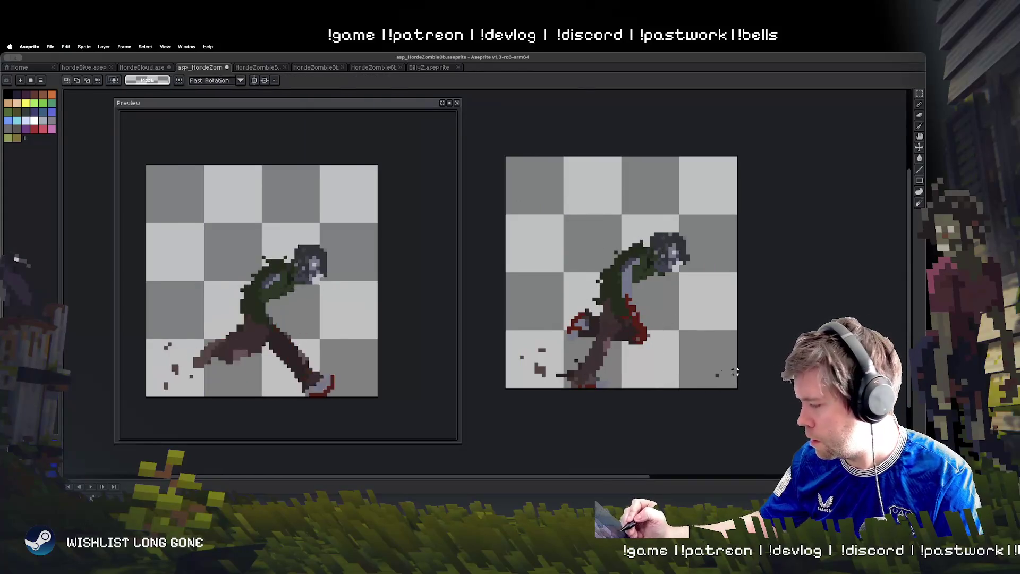
key(Right)
key(ctrl+v)
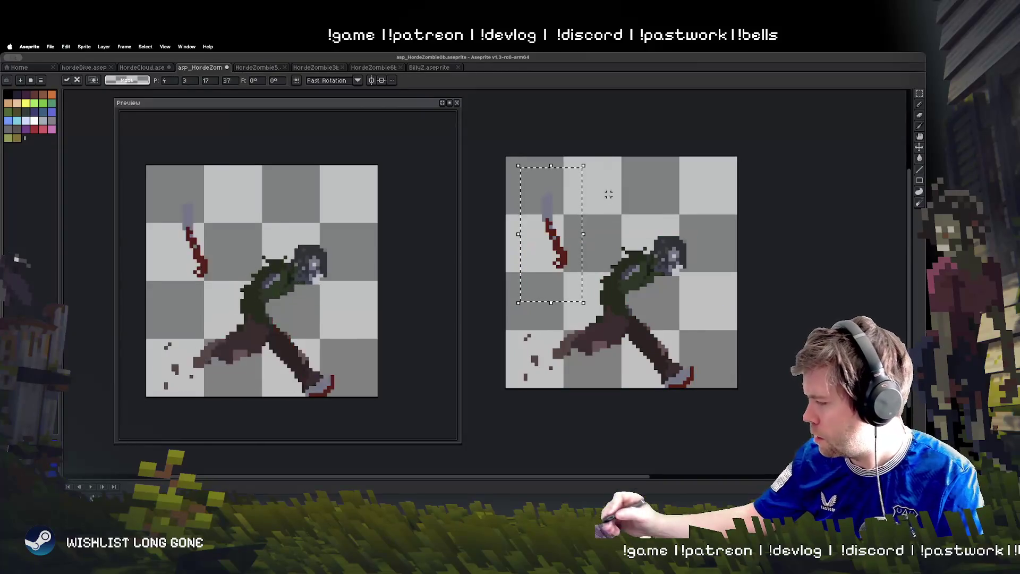
mouse_move(589, 162)
mouse_down()
mouse_move(582, 197)
mouse_move(649, 289)
mouse_up()
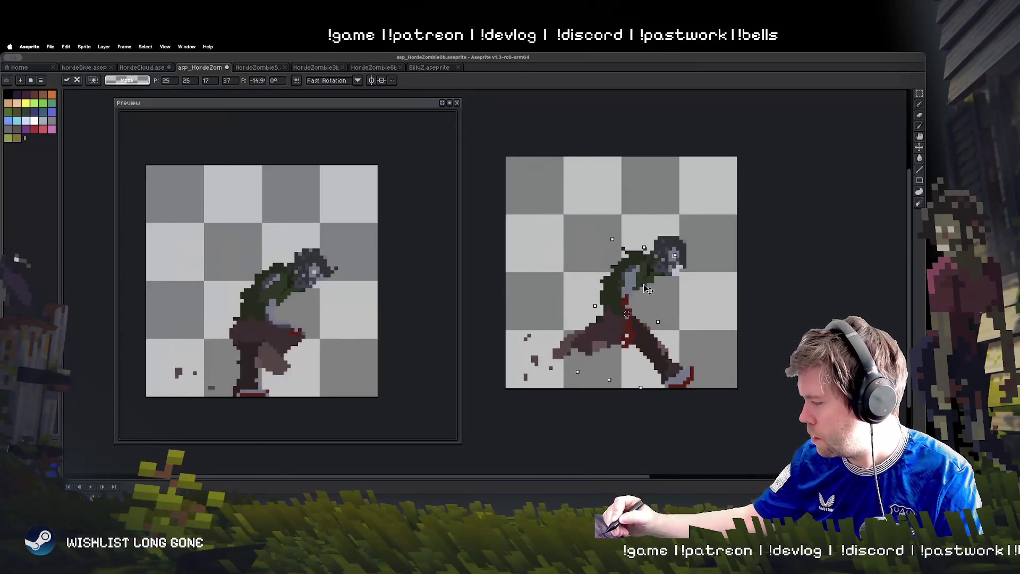
Paste the red arm onto another frame, rotated about -30° onto the body
key(ctrl+d)
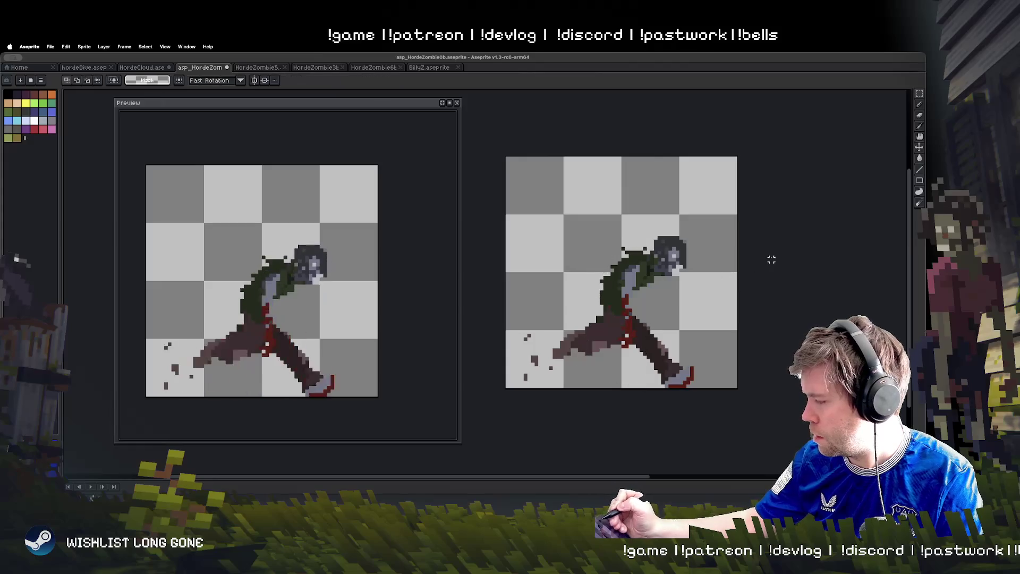
key(Right)
key(ctrl+v)
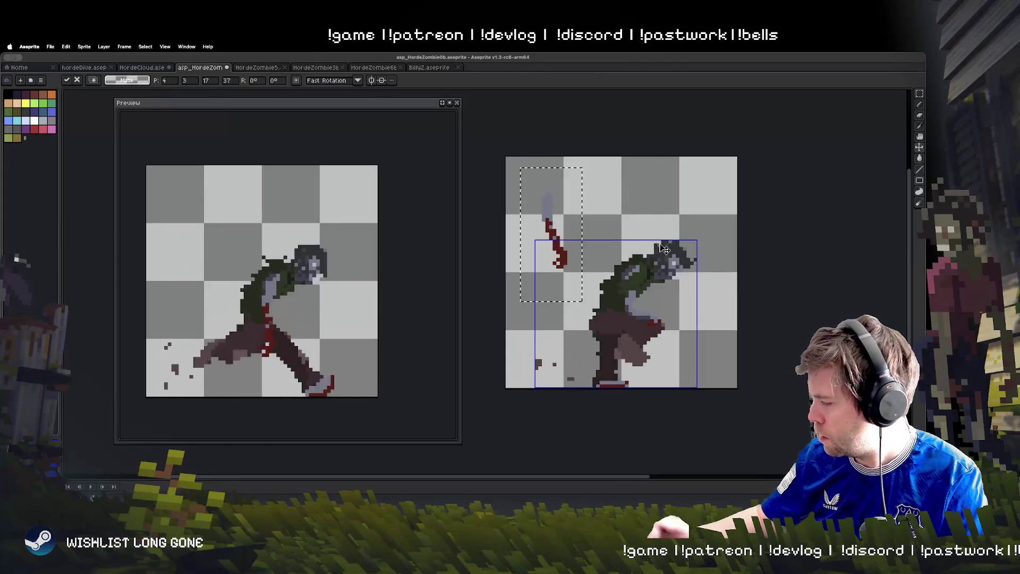
mouse_move(591, 162)
mouse_down()
mouse_move(617, 192)
mouse_move(646, 287)
mouse_move(642, 277)
mouse_up()
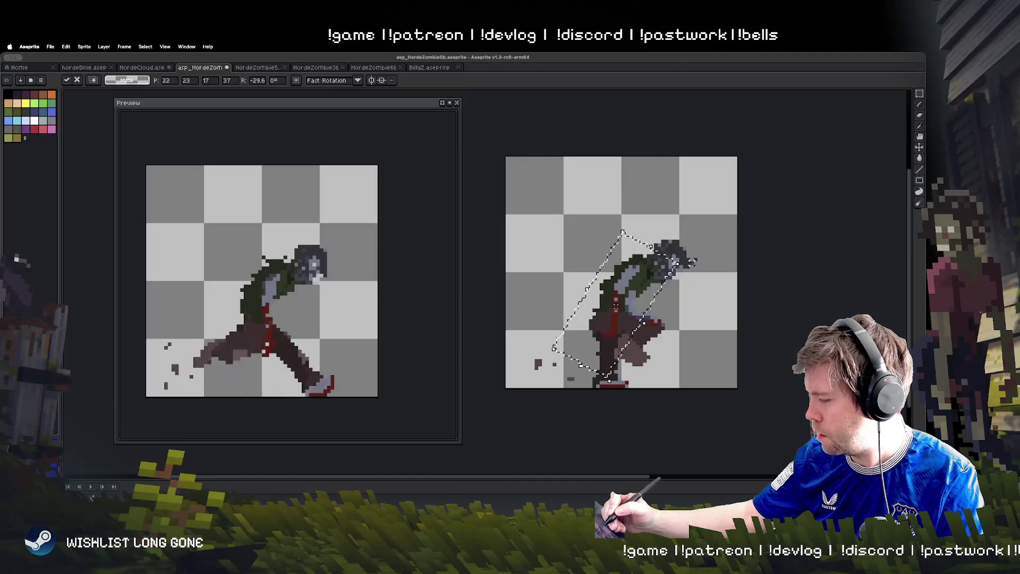
key(ctrl+d)
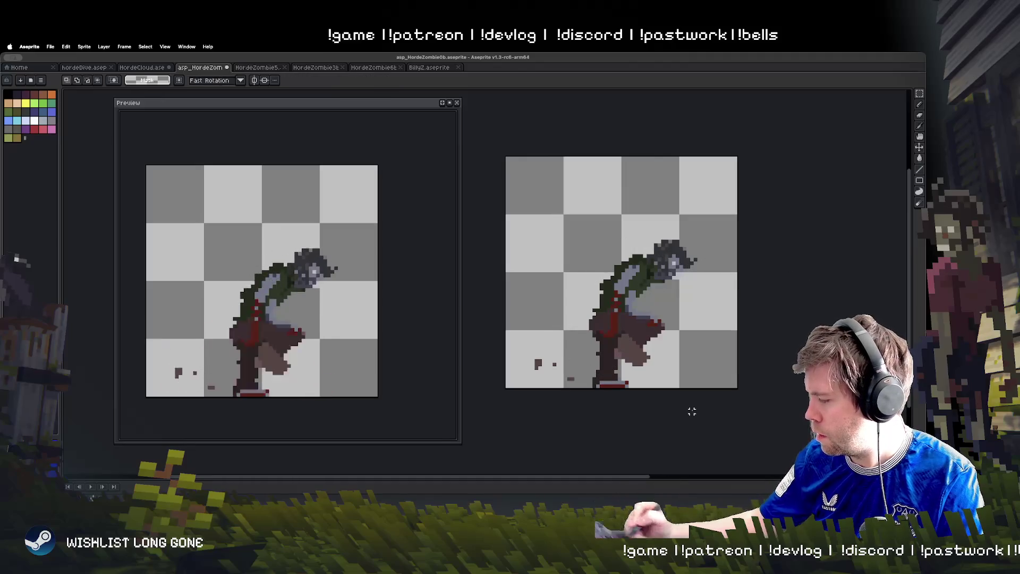
Retouch the zombie's legs with the Pencil and Eraser
key(b)
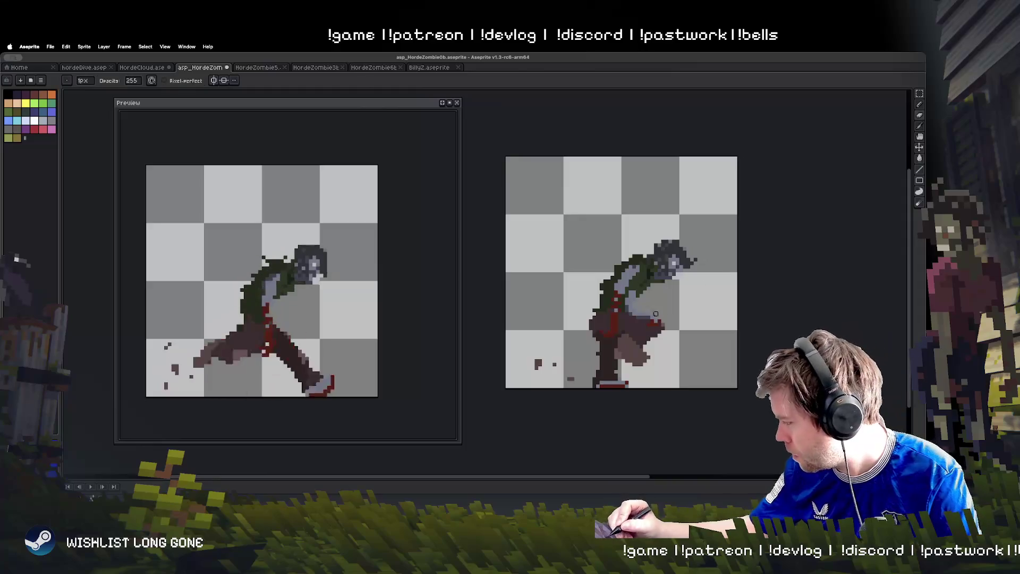
key(e)
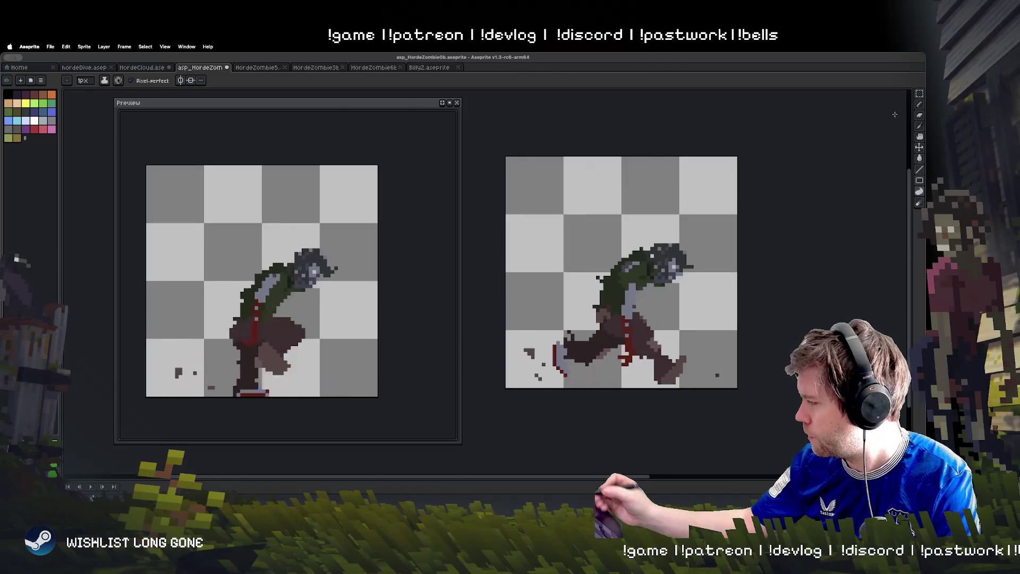
click(920, 93)
drag(616, 367, 635, 328)
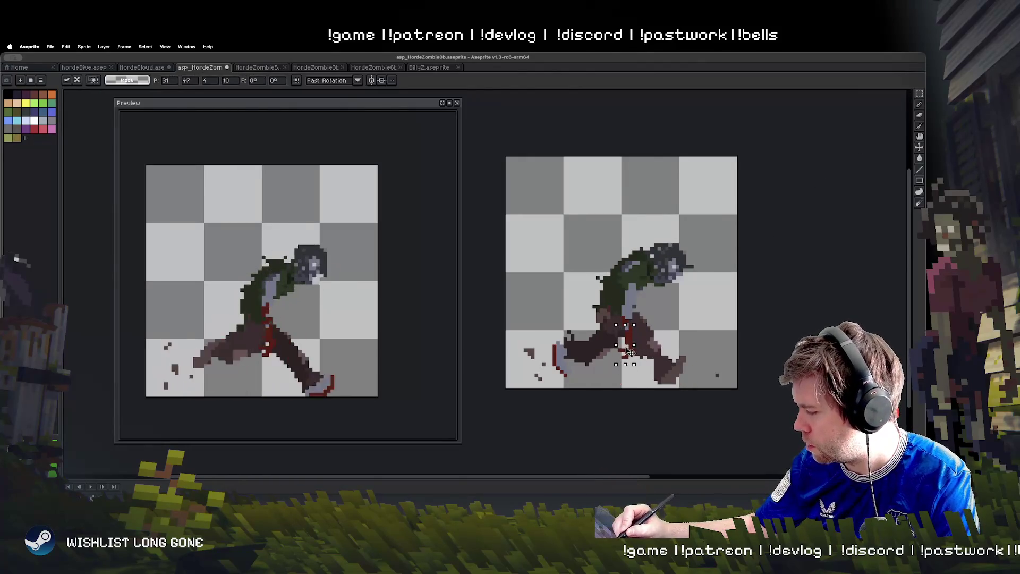
click(695, 361)
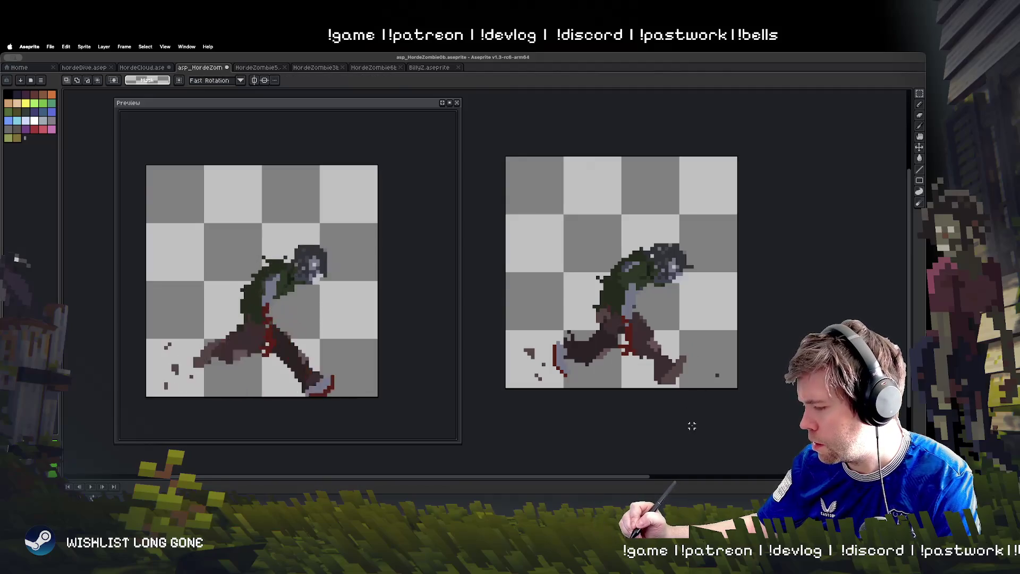
Draw a thin grey vertical blade right of the zombie
key(b)
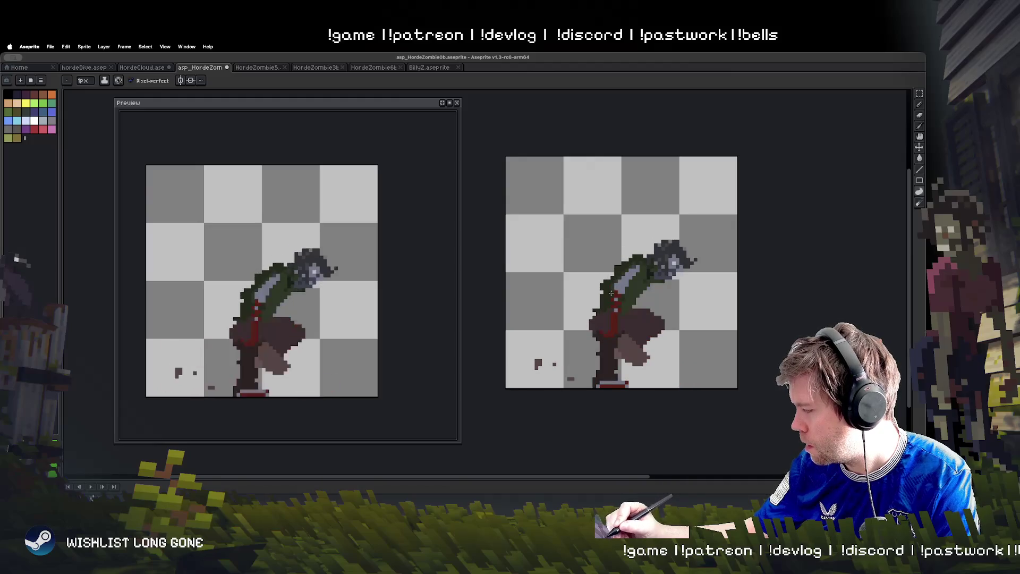
click(644, 264)
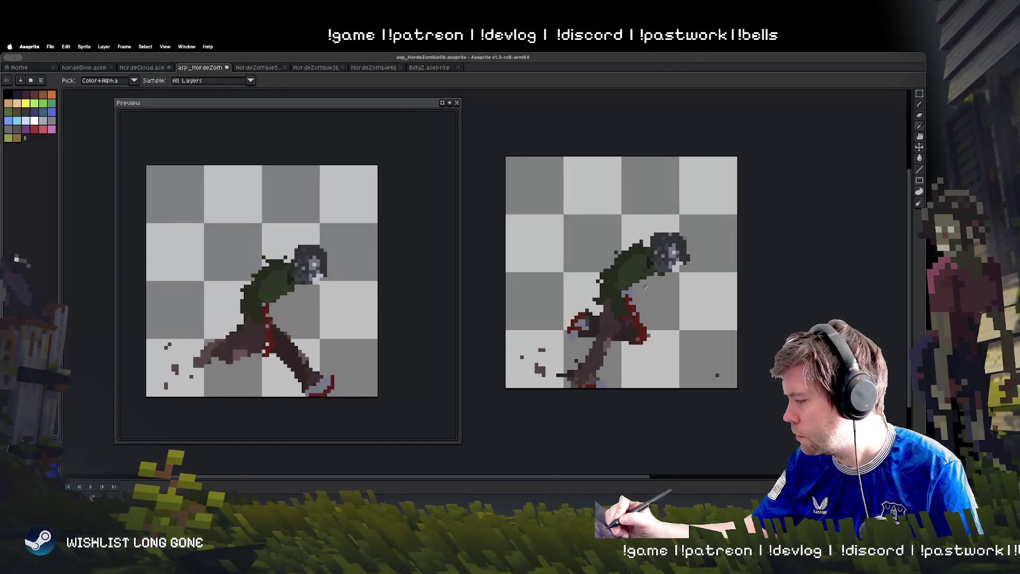
drag(644, 278, 647, 310)
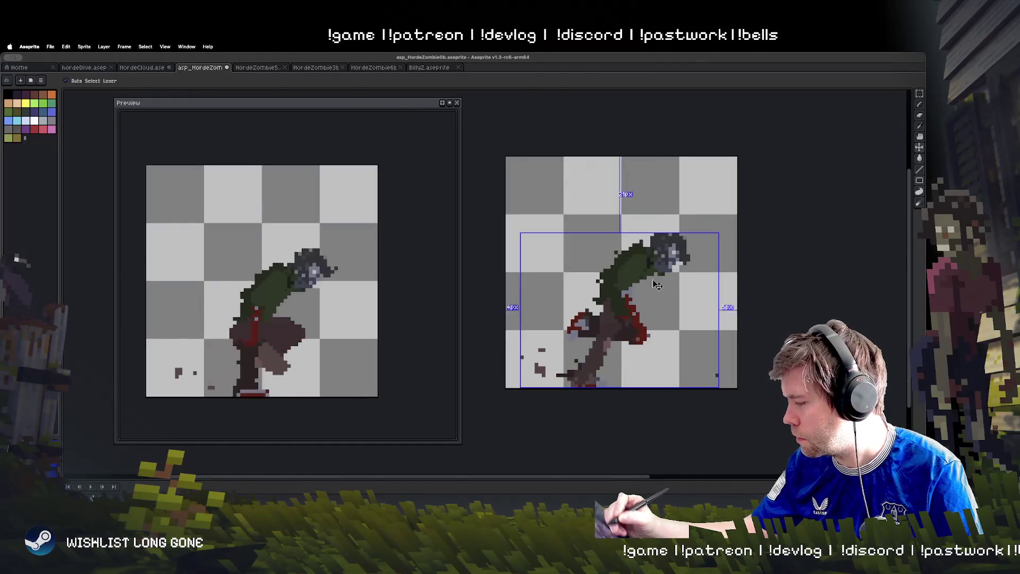
mouse_move(707, 272)
mouse_down()
mouse_move(706, 316)
mouse_move(700, 272)
mouse_move(701, 297)
mouse_up()
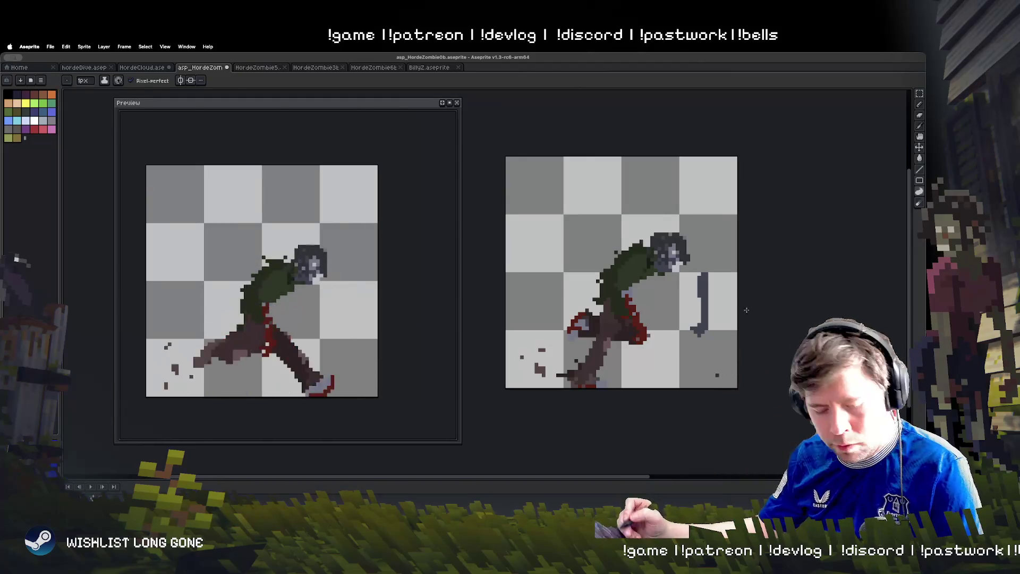
Move the sword left and down
key(b)
key(m)
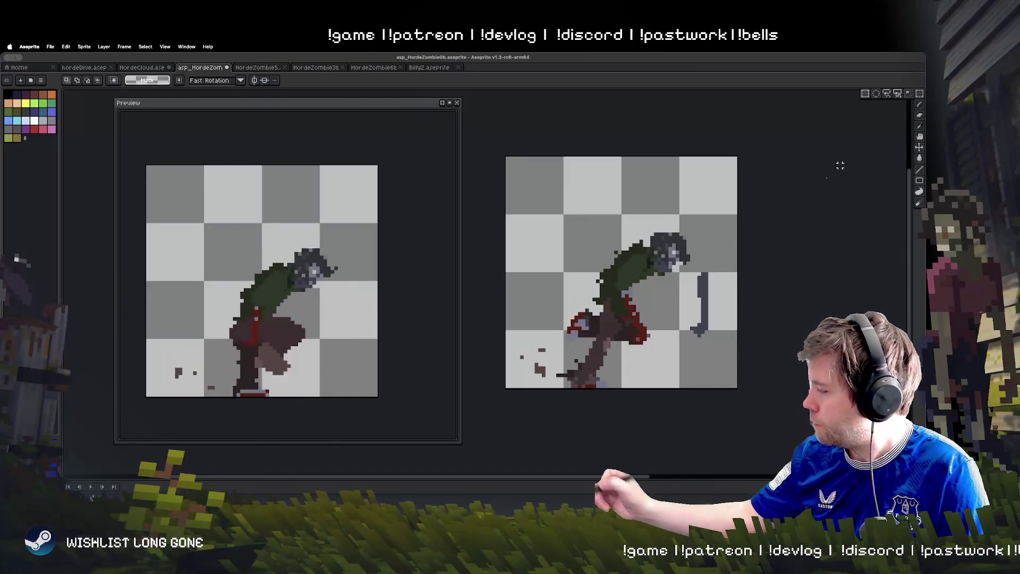
mouse_move(687, 263)
mouse_down()
mouse_move(720, 361)
mouse_move(651, 342)
mouse_up()
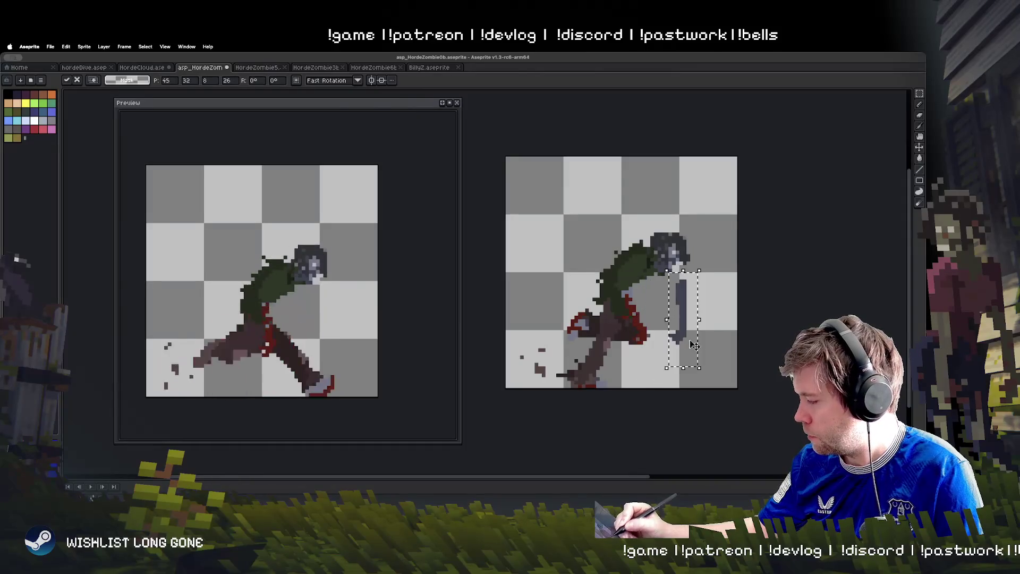
key(ctrl+d)
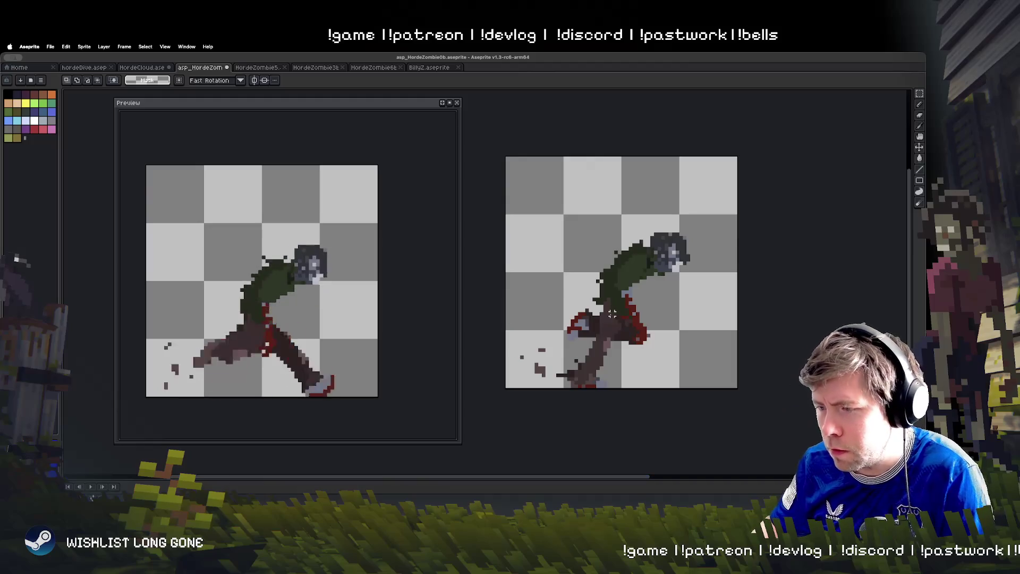
Paste pixels onto the zombie rotated about 27.5°, then tilt the arm and leg about -13°
key(ctrl+v)
drag(674, 293, 645, 287)
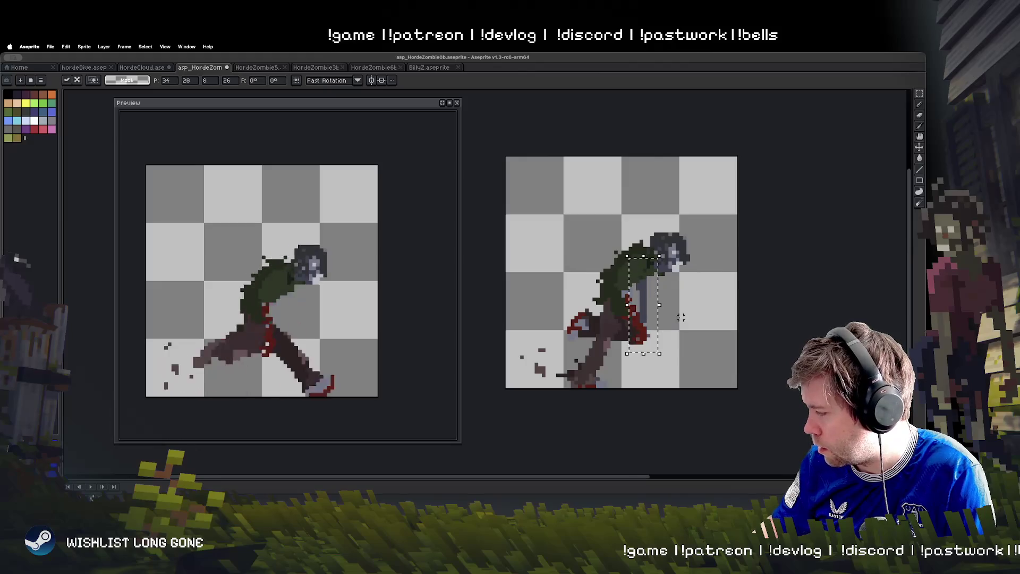
mouse_move(663, 358)
mouse_down()
mouse_move(672, 362)
mouse_move(674, 326)
mouse_up()
key(Return)
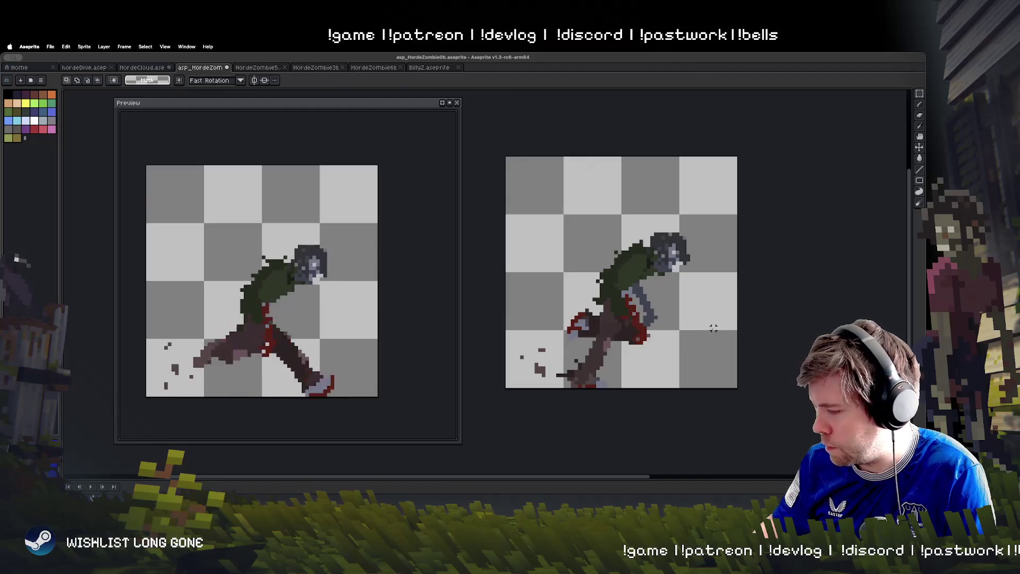
drag(681, 352, 613, 267)
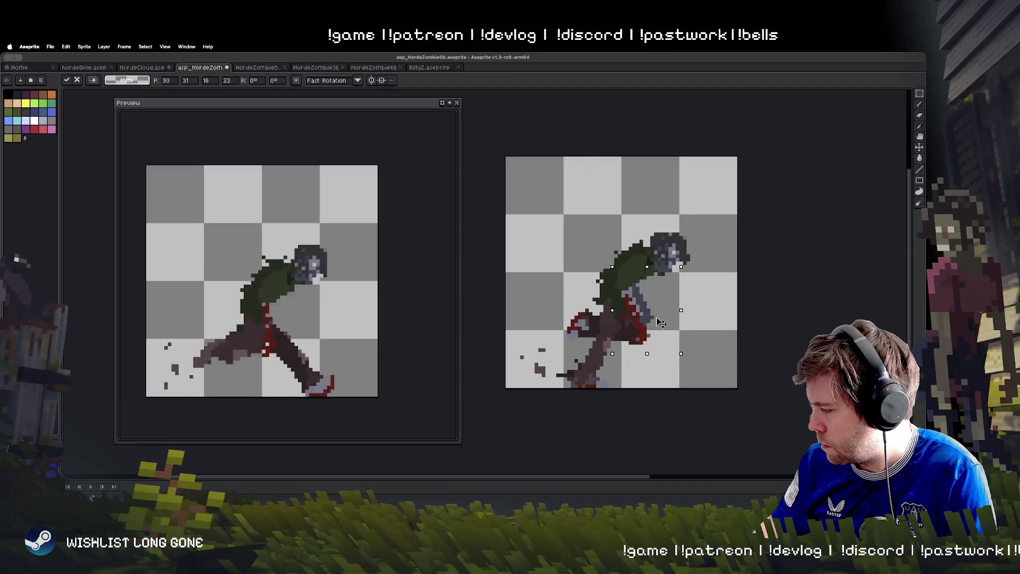
mouse_move(680, 358)
mouse_down()
mouse_move(689, 363)
mouse_move(677, 374)
mouse_move(671, 366)
mouse_move(710, 317)
mouse_up()
key(Return)
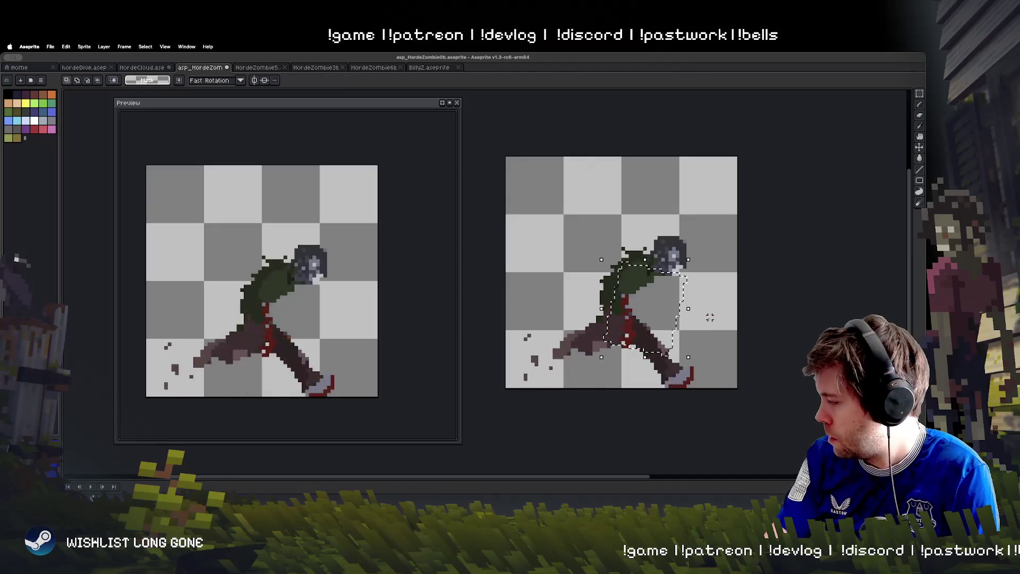
Shift the leg piece left and slightly down, then play the animation to check the motion
drag(663, 270, 696, 368)
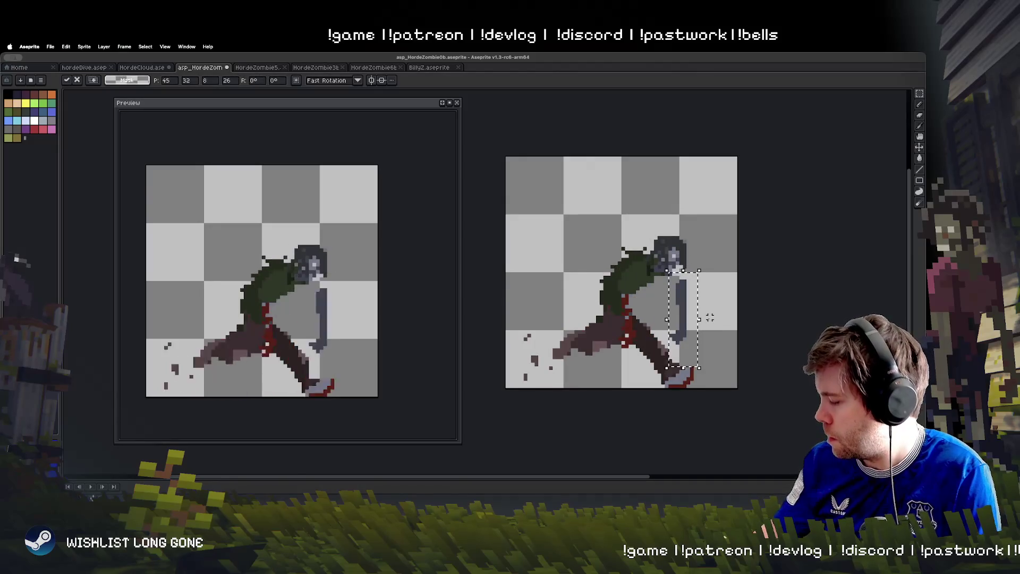
click(756, 324)
key(ctrl+z)
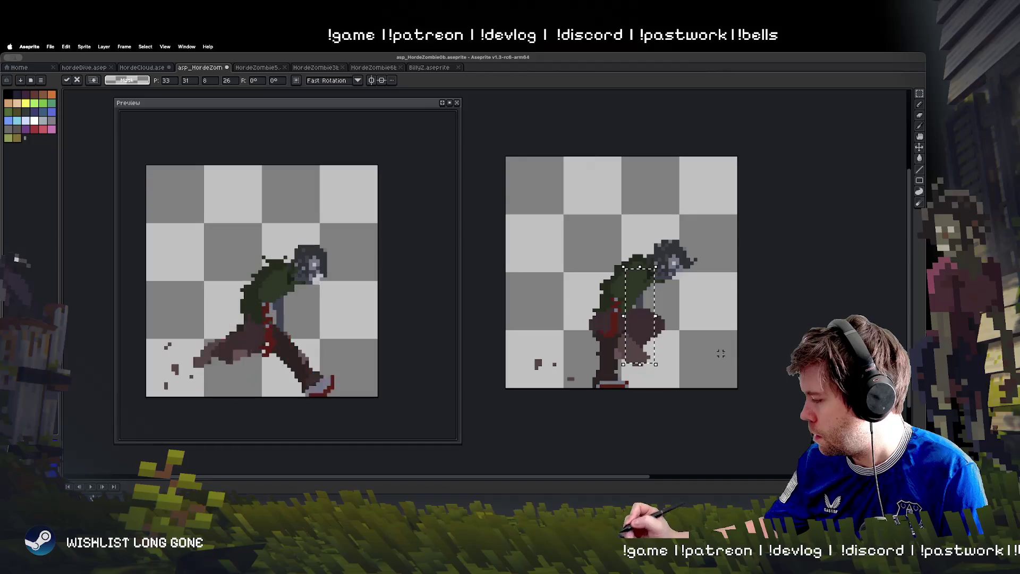
click(761, 339)
key(ctrl+z)
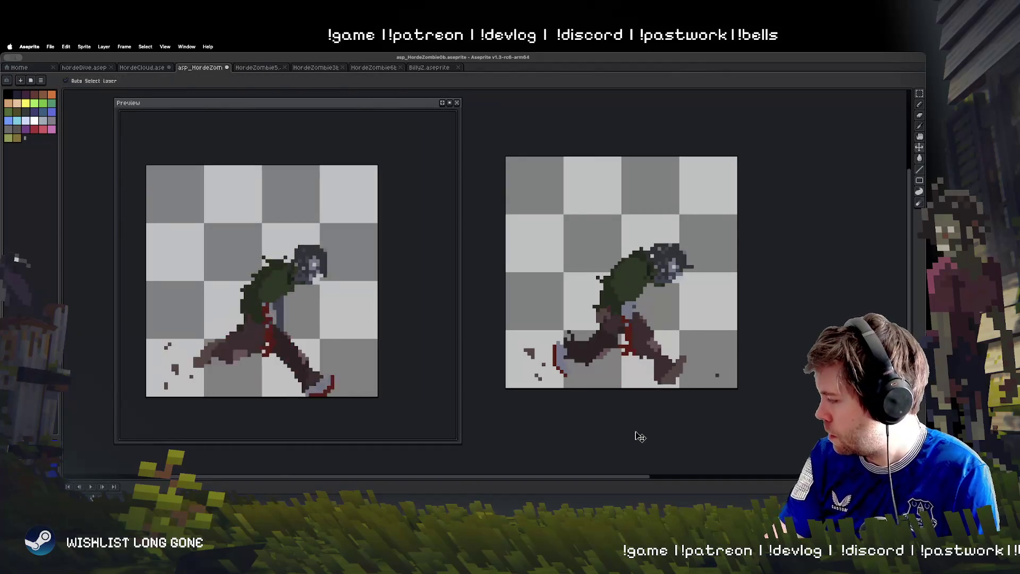
drag(683, 346, 644, 353)
key(ctrl+z)
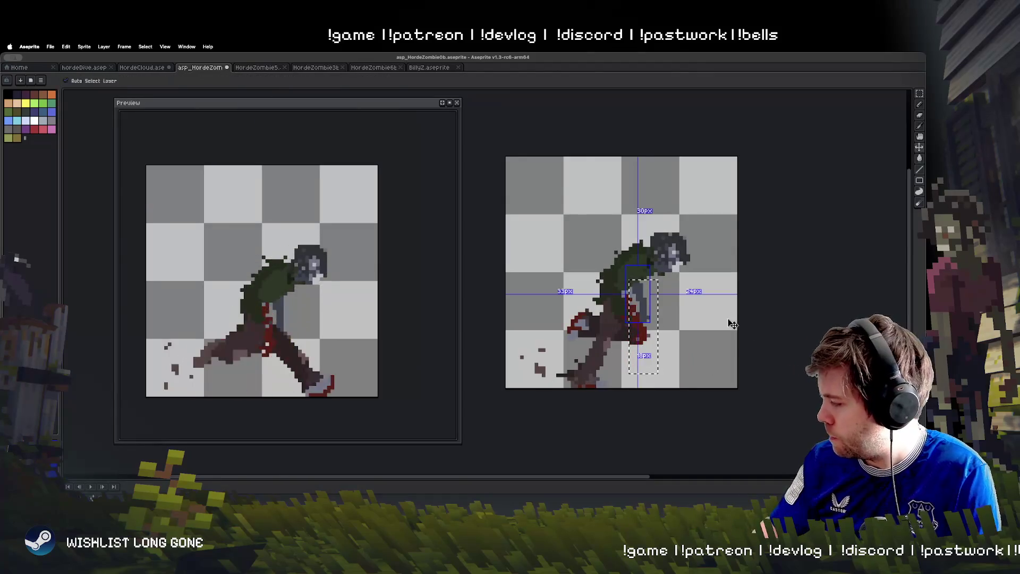
key(Return)
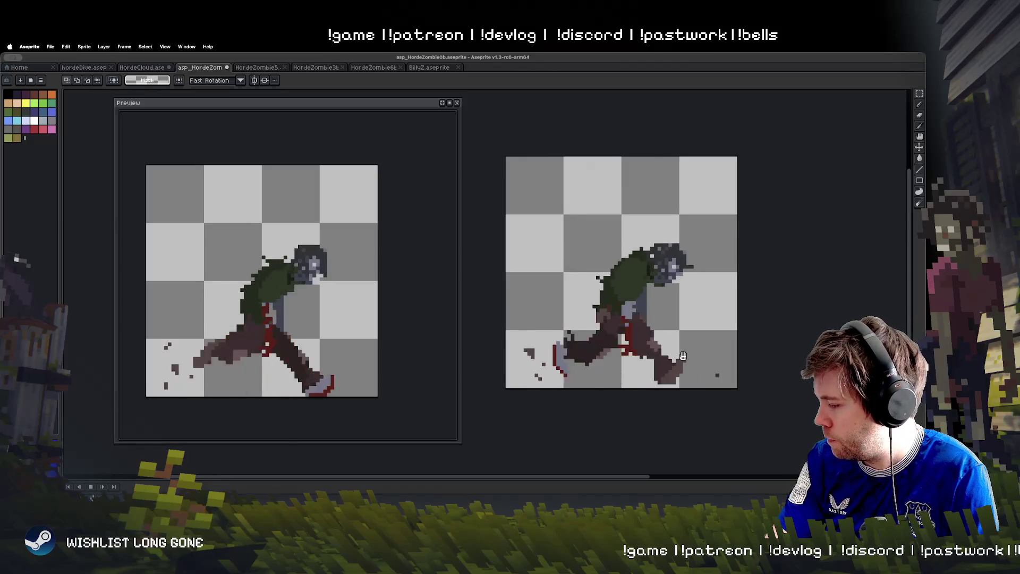
key(Return)
Nudge the small patch beside the zombie's head down one pixel
drag(692, 277, 663, 299)
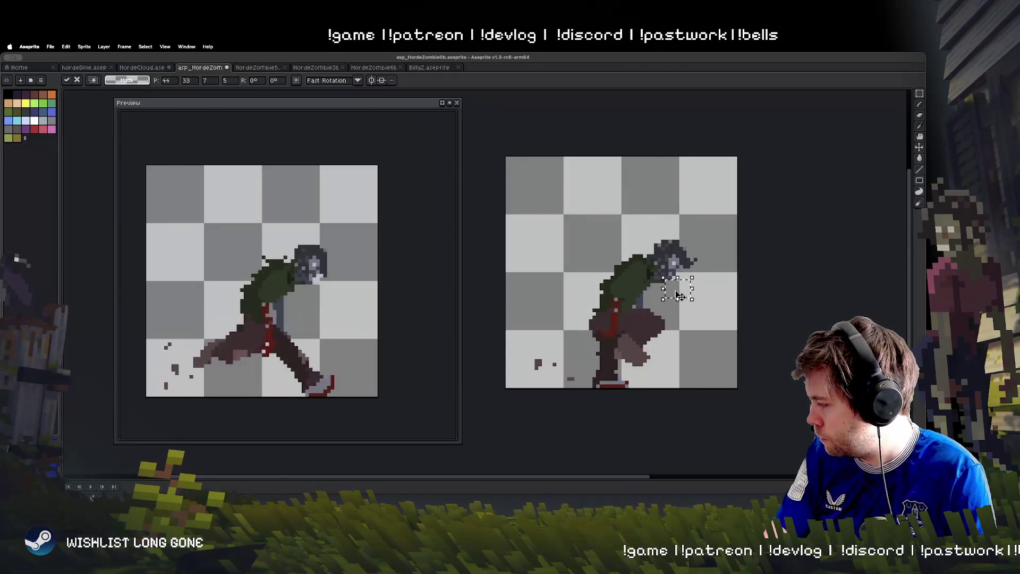
key(Return)
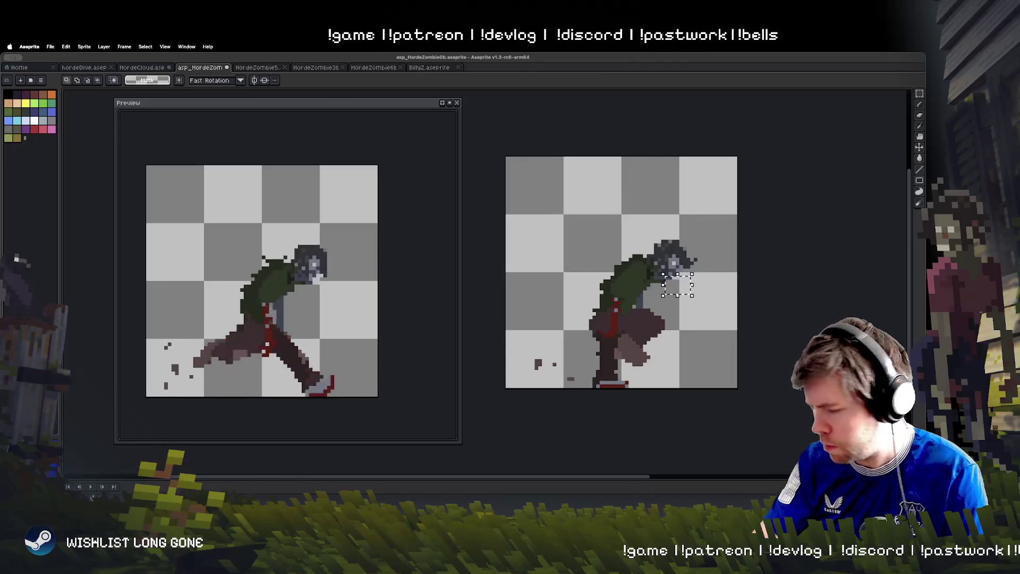
key(Down)
key(h)
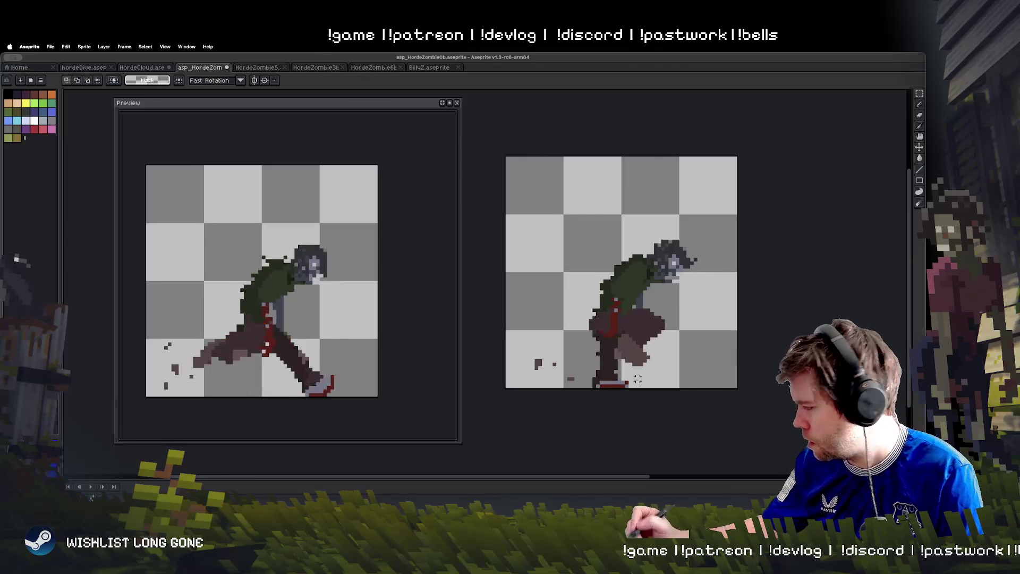
scroll(637, 380, up, 3)
Darken the red pixel beside the mouth and add a dark grey pixel to its right
drag(637, 379, 560, 560)
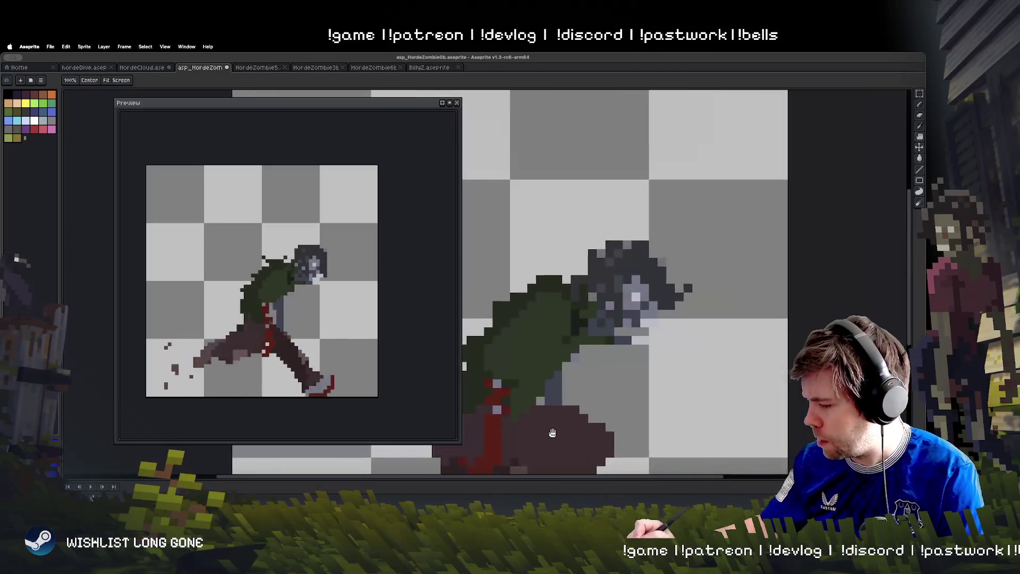
key(b)
key(i)
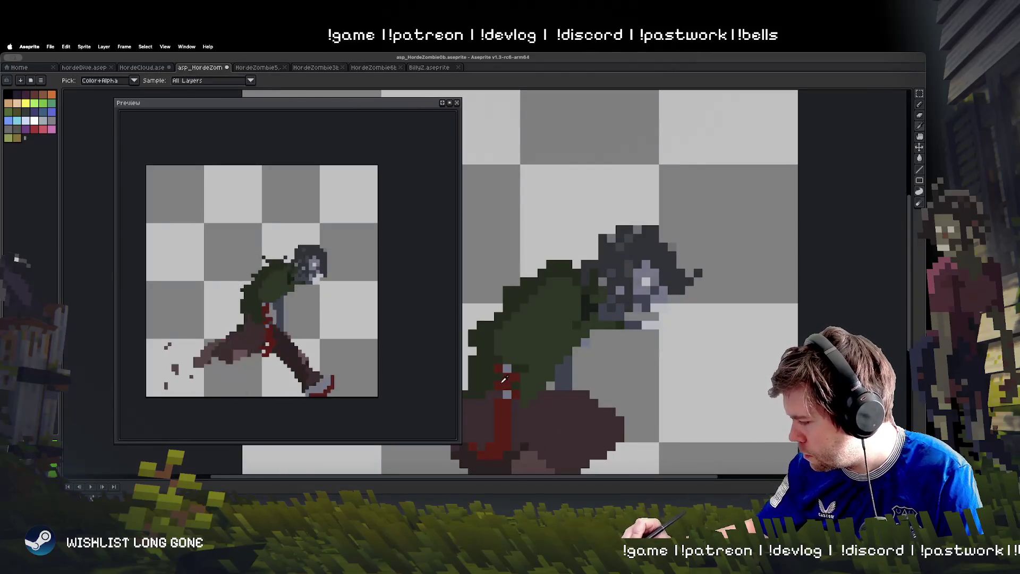
key(b)
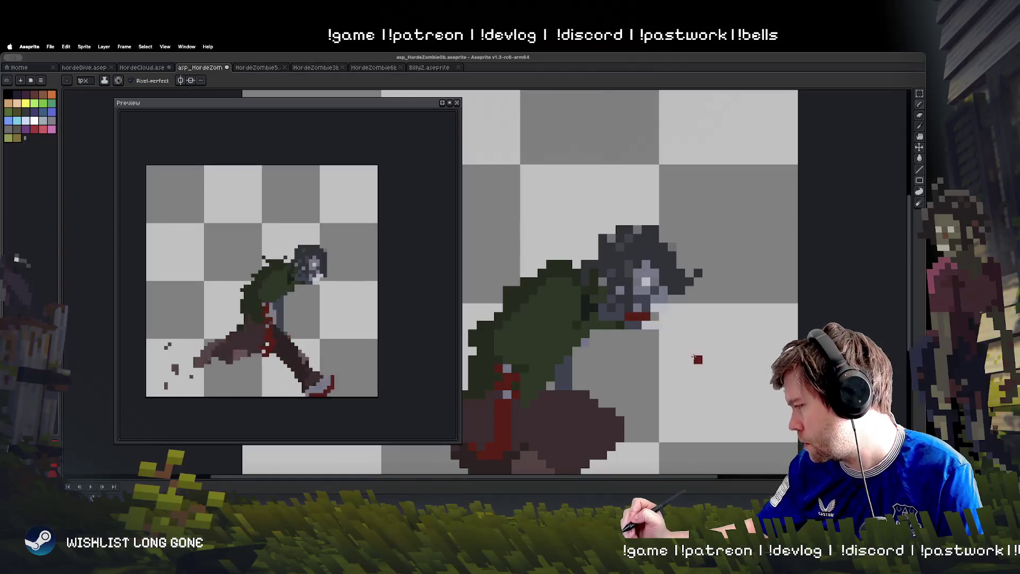
alt+click(635, 313)
click(630, 316)
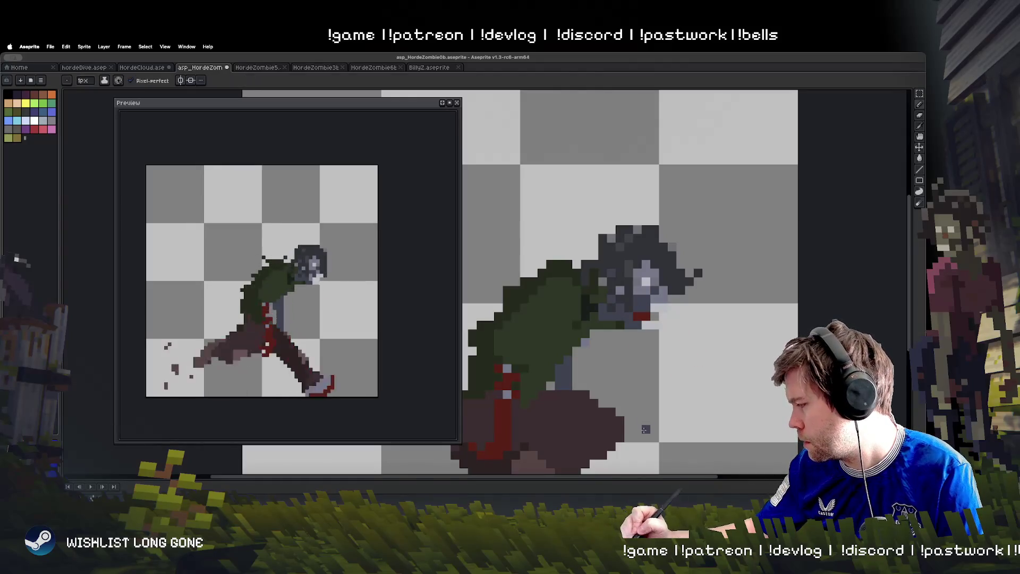
click(658, 338)
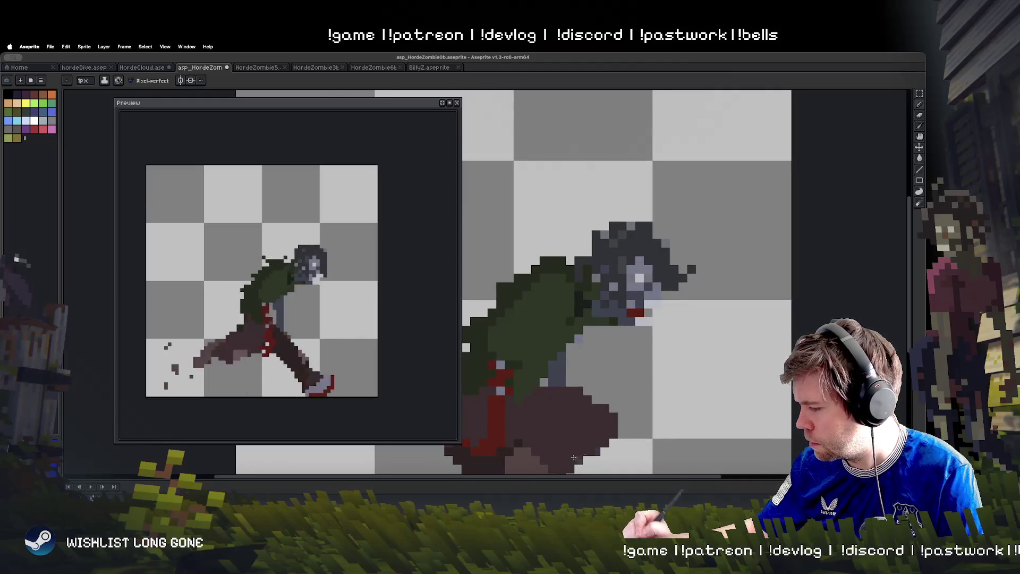
Copy the zombie's face and mouth detail onto the next frame's face
key(m)
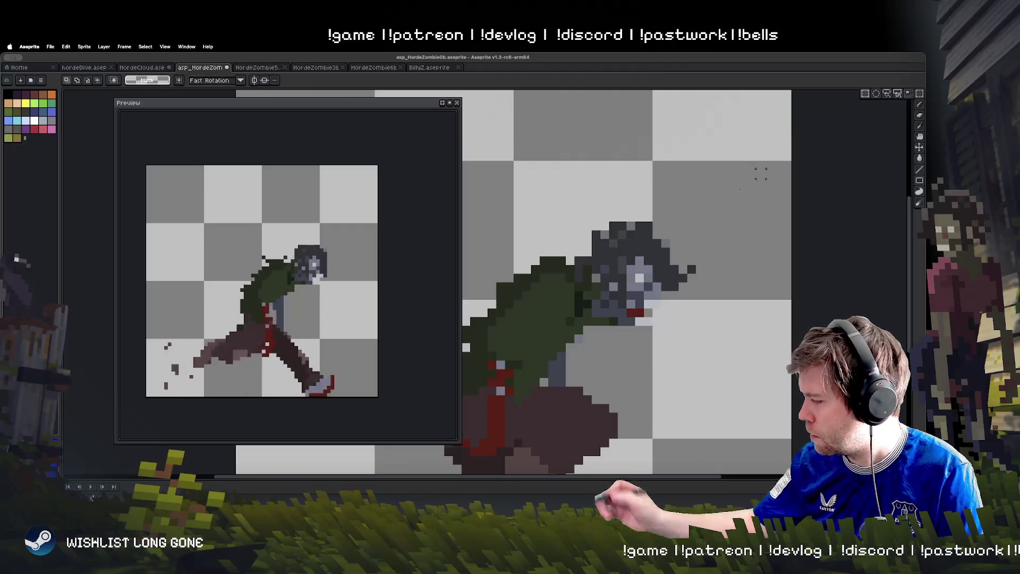
mouse_move(608, 264)
mouse_down()
mouse_move(655, 327)
mouse_move(640, 295)
mouse_up()
click(674, 321)
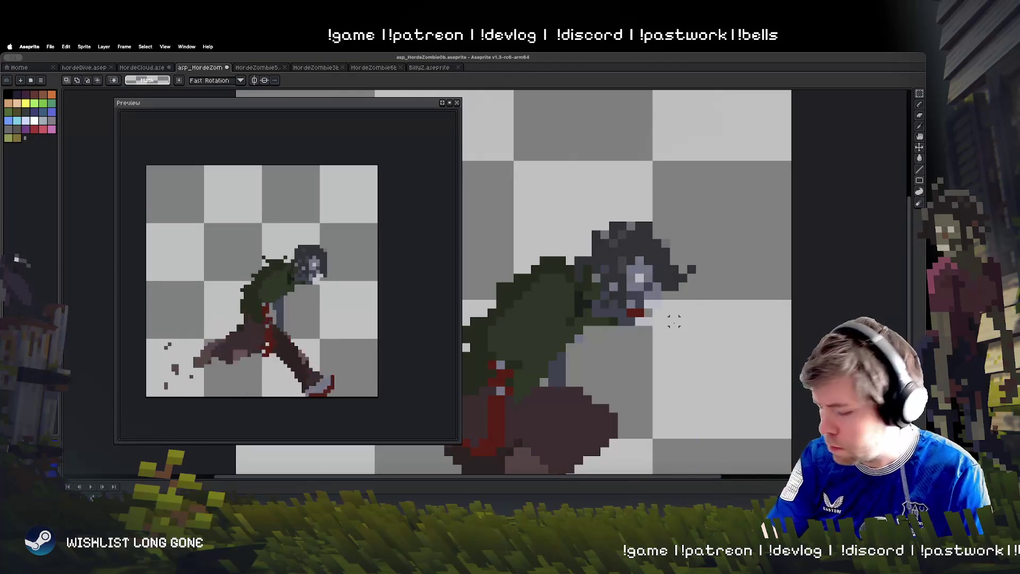
key(Right)
key(Right)
key(Right)
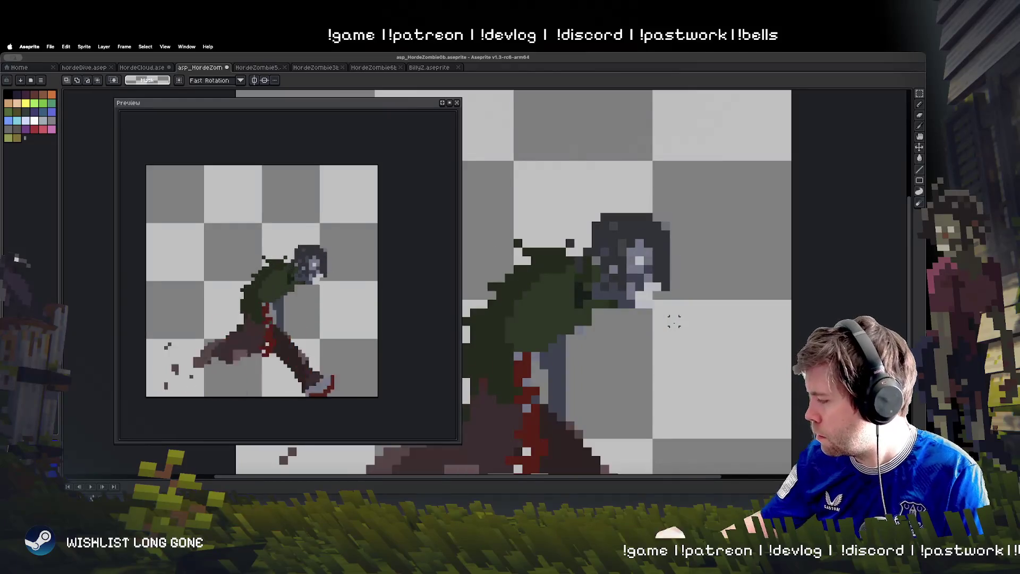
key(ctrl+v)
drag(741, 388, 647, 293)
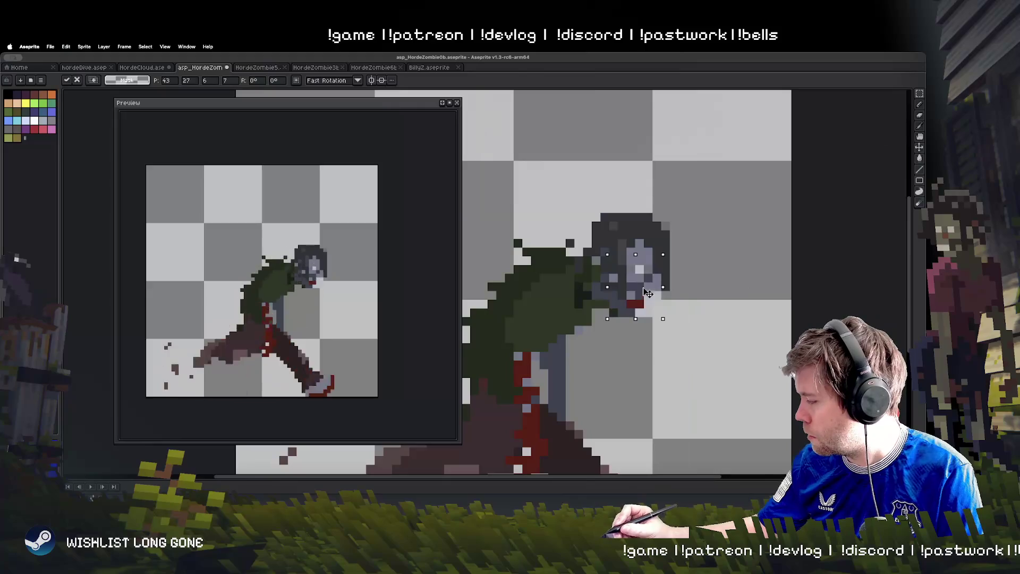
click(662, 340)
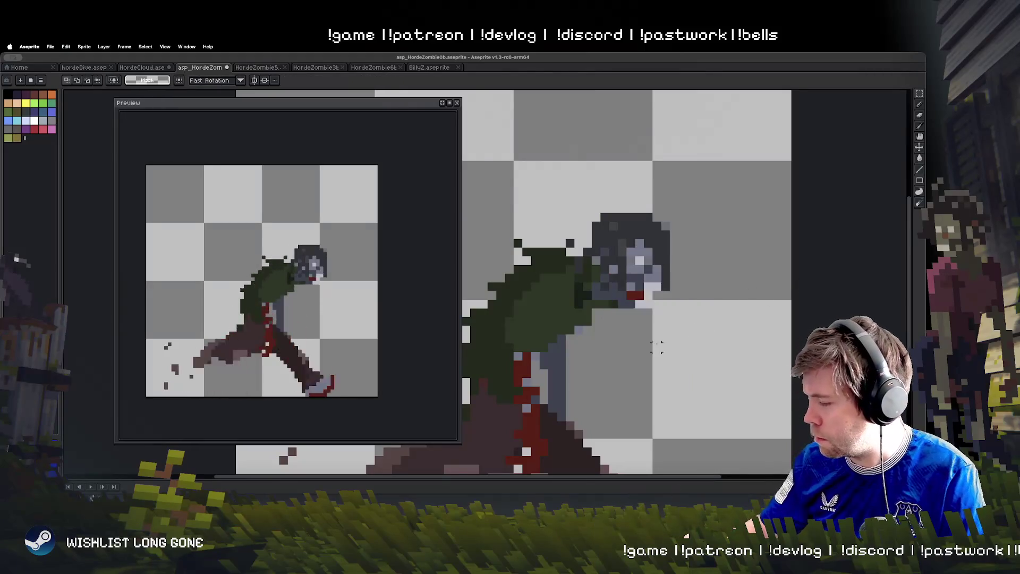
Play the animation, zooming in and out to check the motion
key(Return)
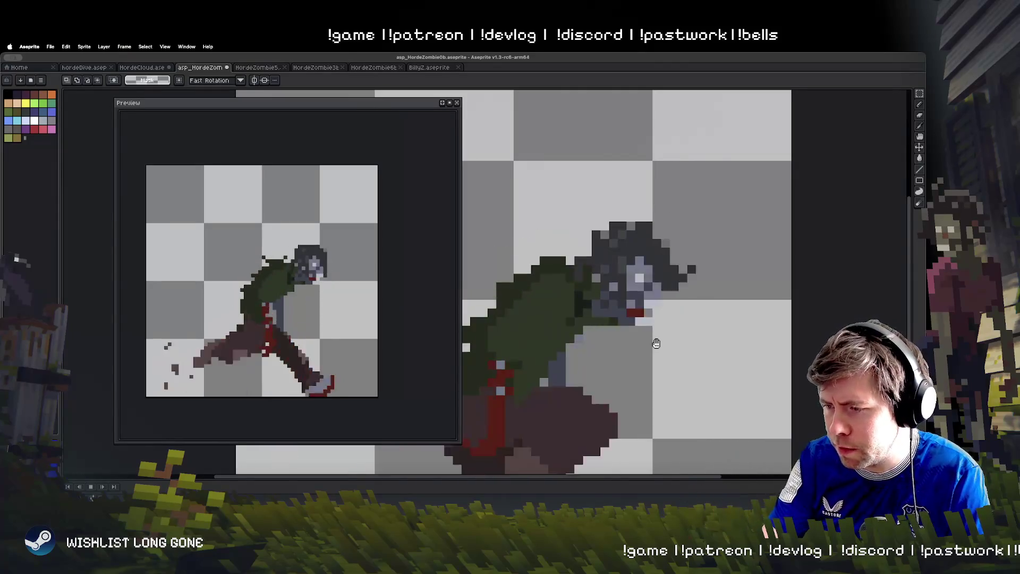
scroll(657, 343, down, 1)
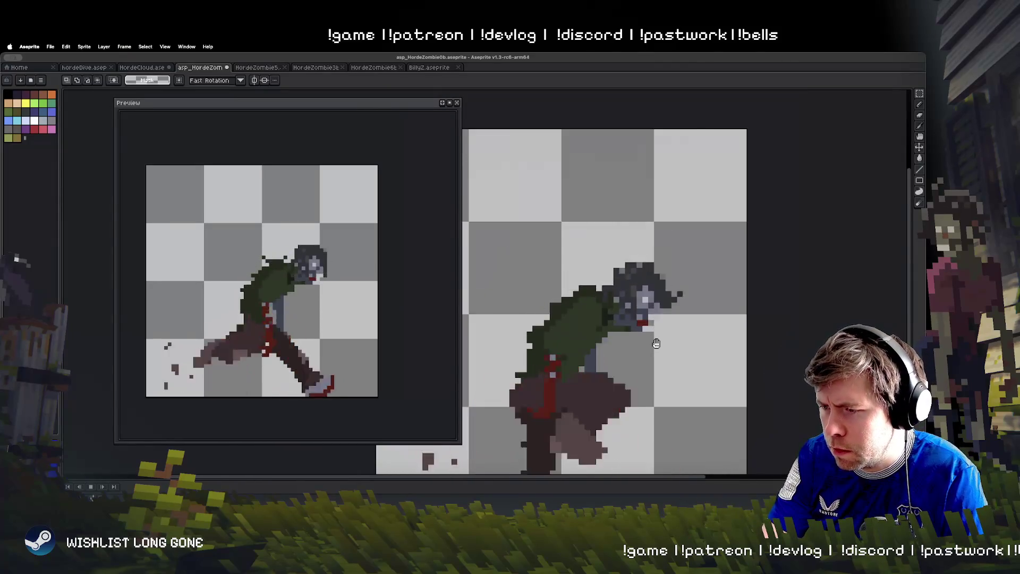
scroll(657, 344, up, 1)
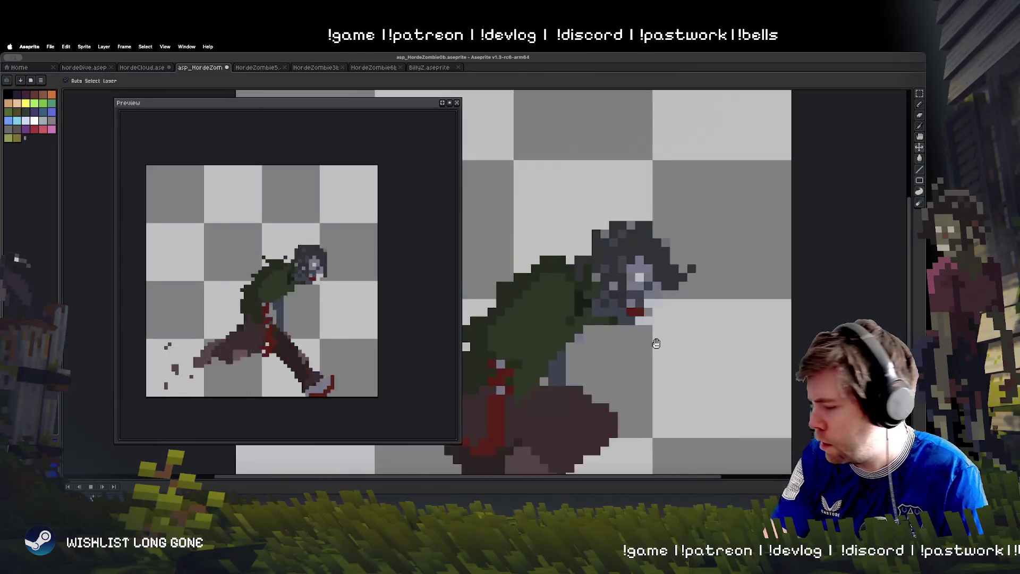
scroll(656, 343, down, 2)
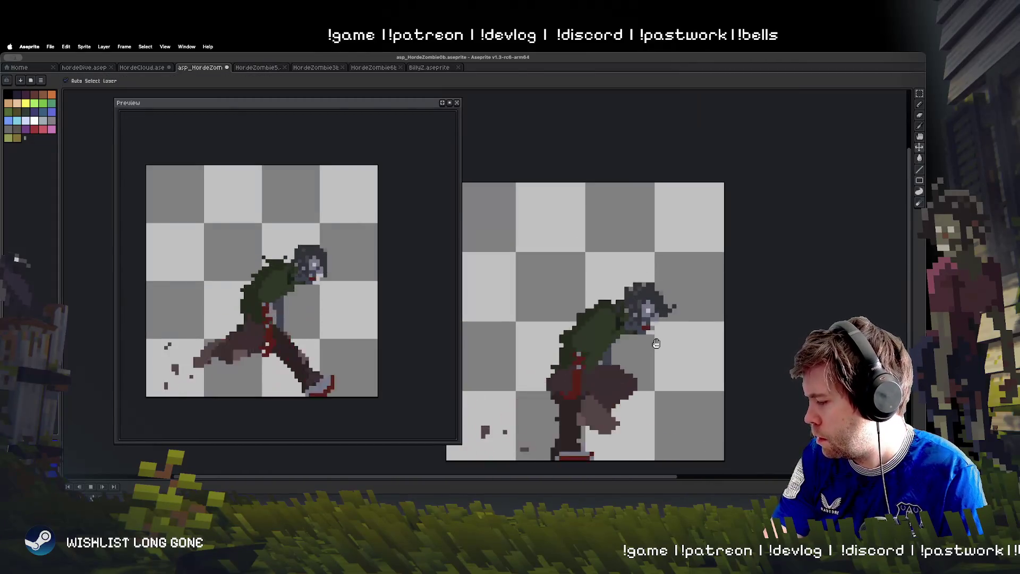
scroll(656, 343, up, 1)
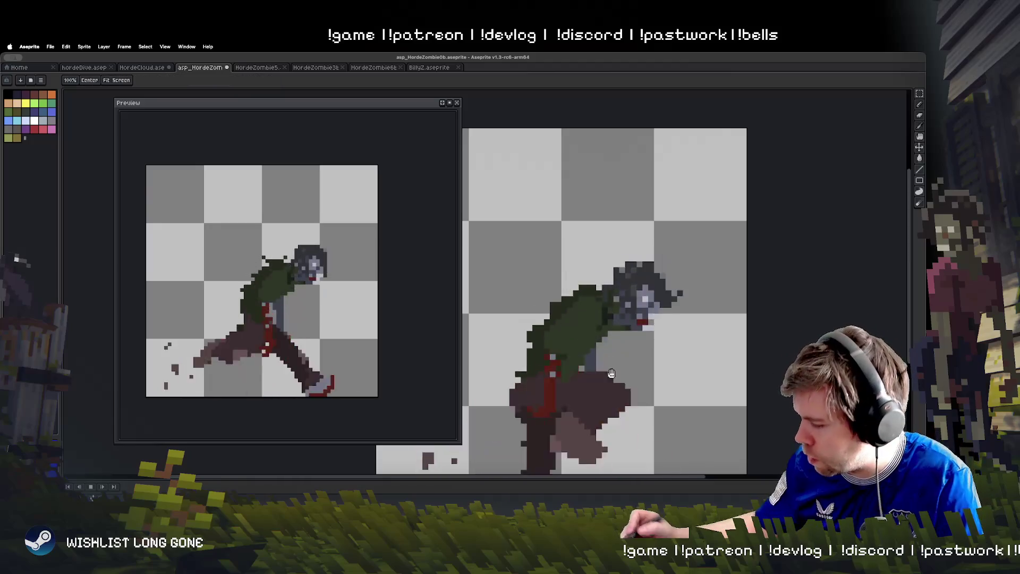
scroll(598, 416, down, 5)
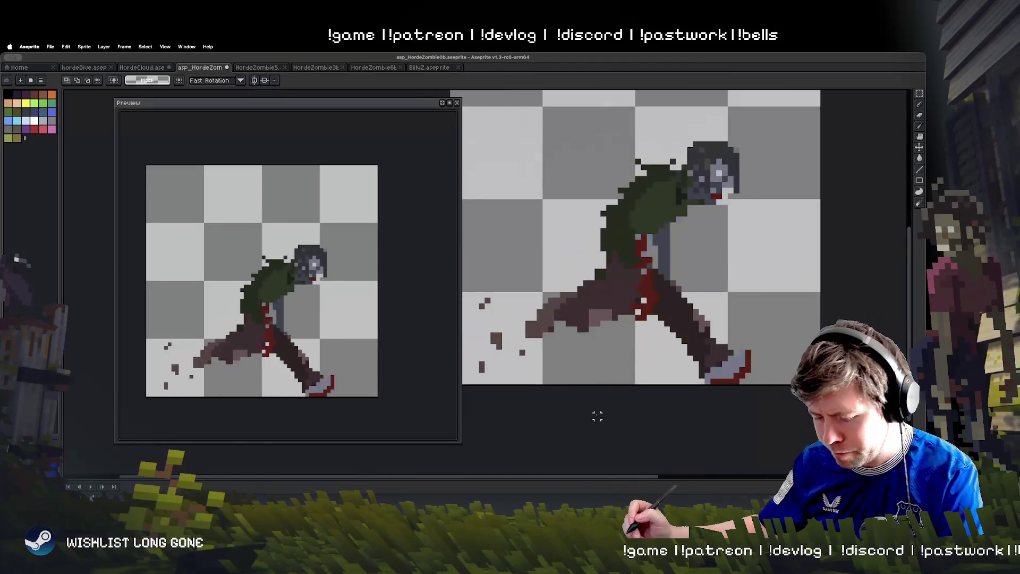
Compare the running, upright and crouched pose frames
key(b)
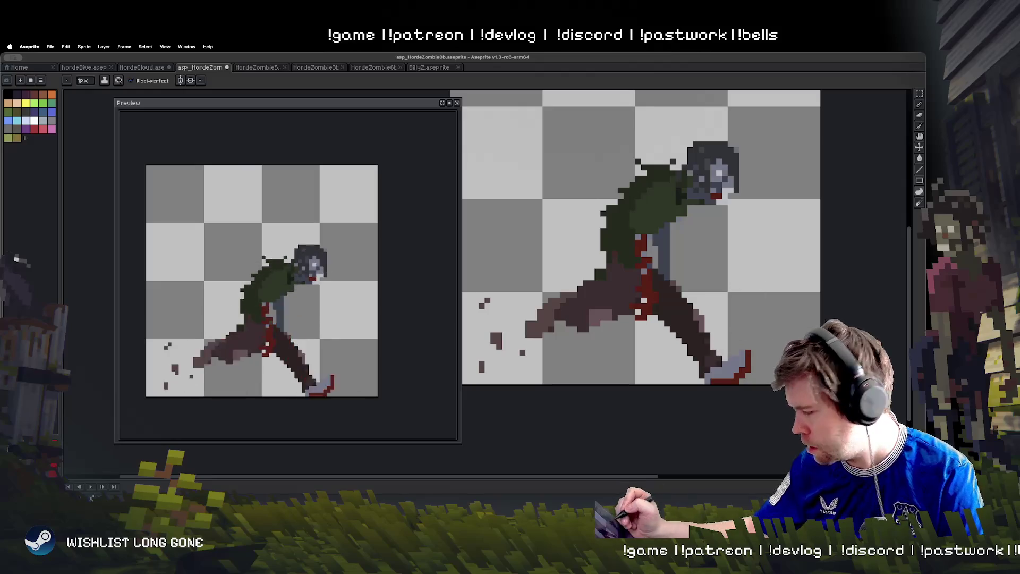
key(Right)
key(Left)
key(Right)
key(Left)
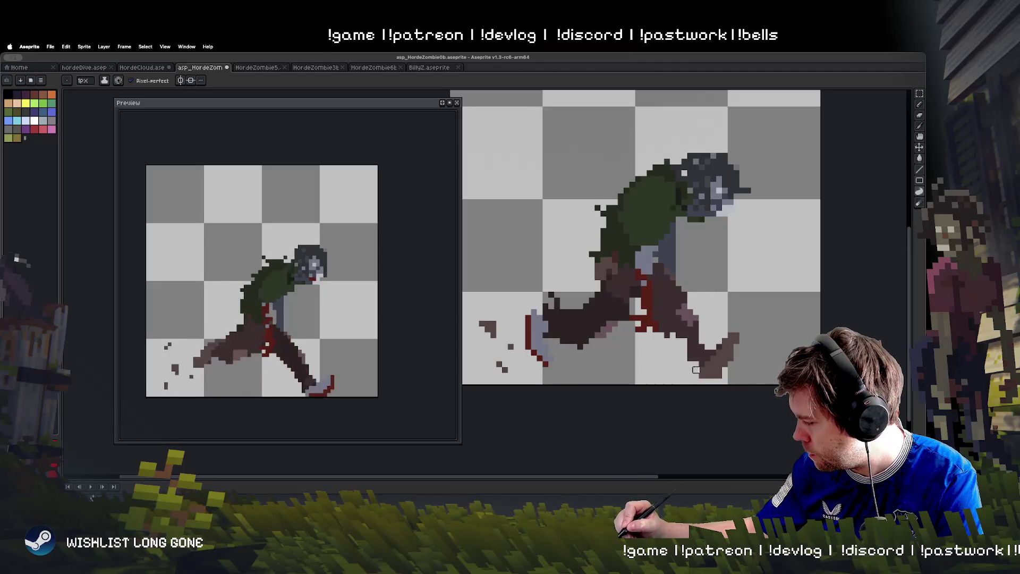
key(Right)
key(Left)
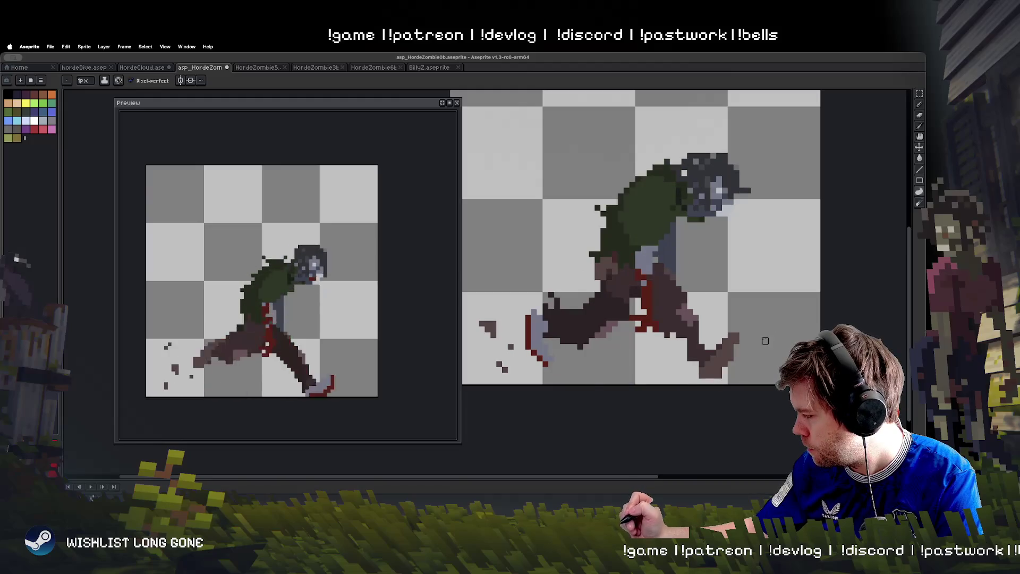
key(Right)
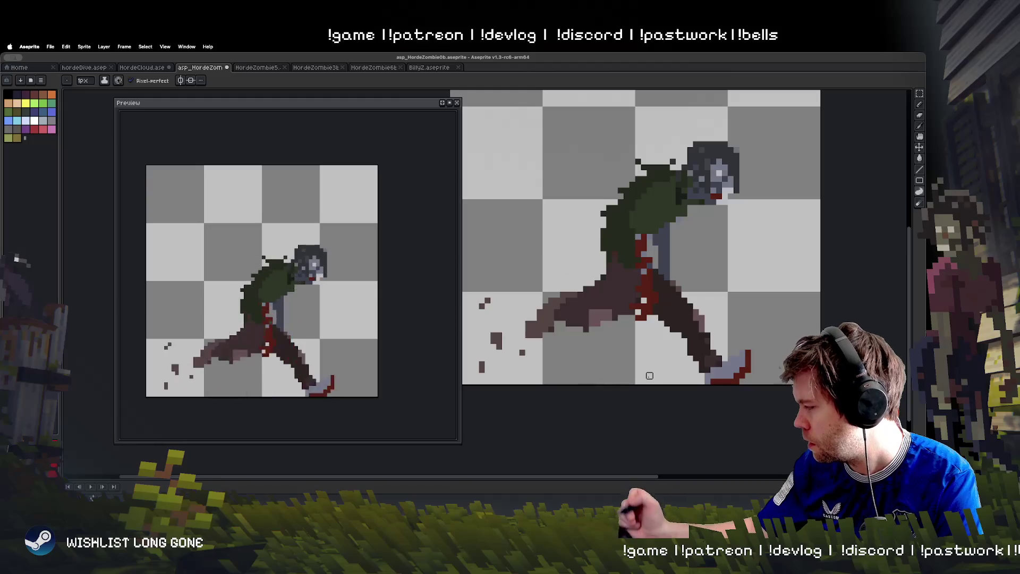
Lighten the right leg's dark pixels and erase stray pixels around the axe handle
drag(661, 306, 691, 300)
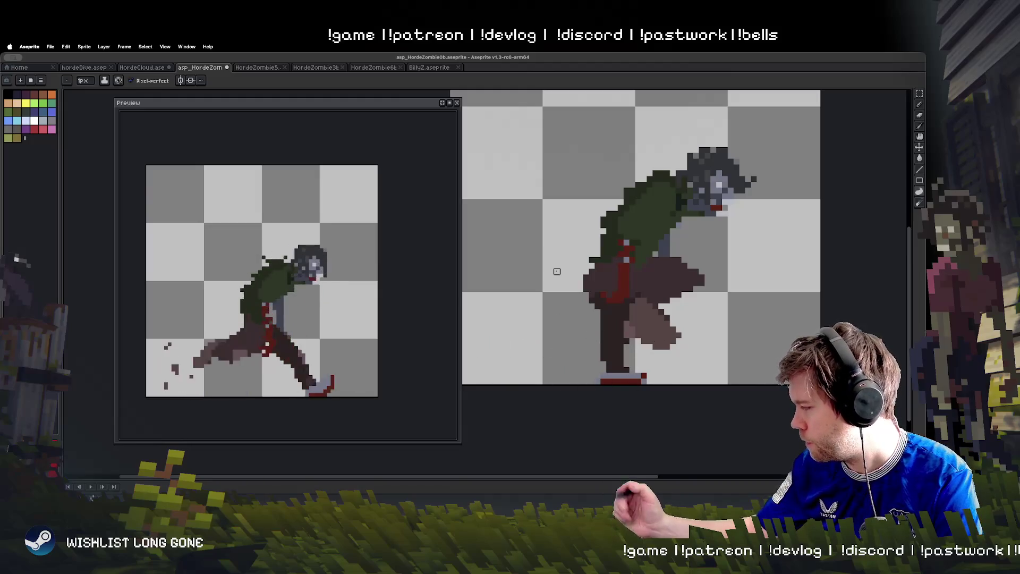
drag(557, 311, 575, 318)
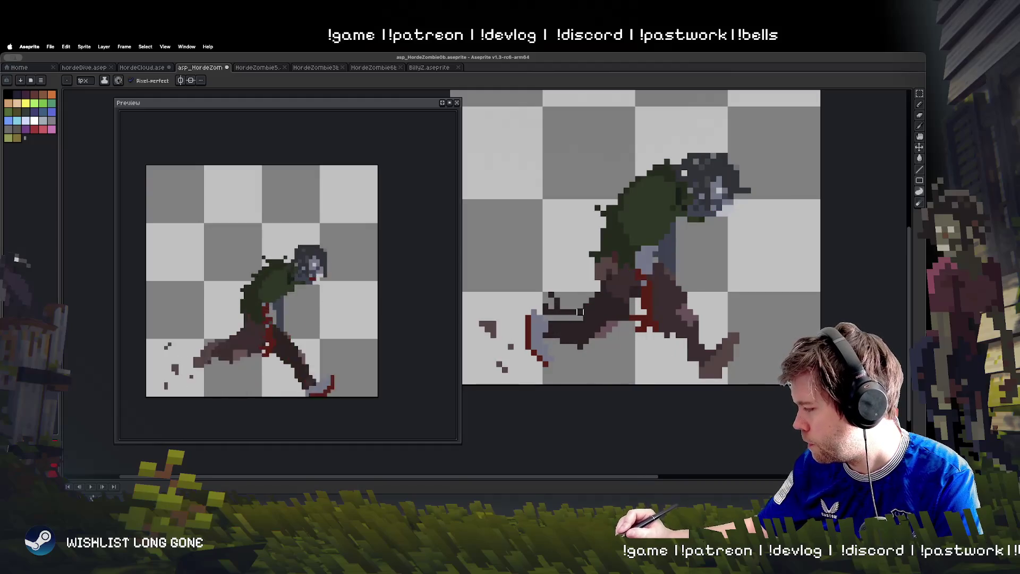
drag(552, 283, 563, 340)
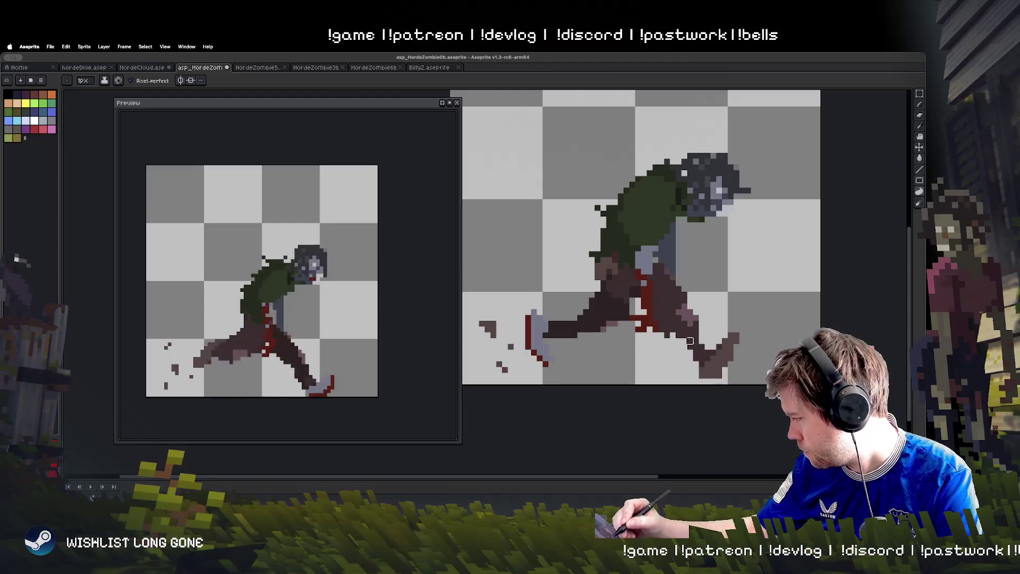
Advance a frame, play the run cycle and save the zombie file
key(Right)
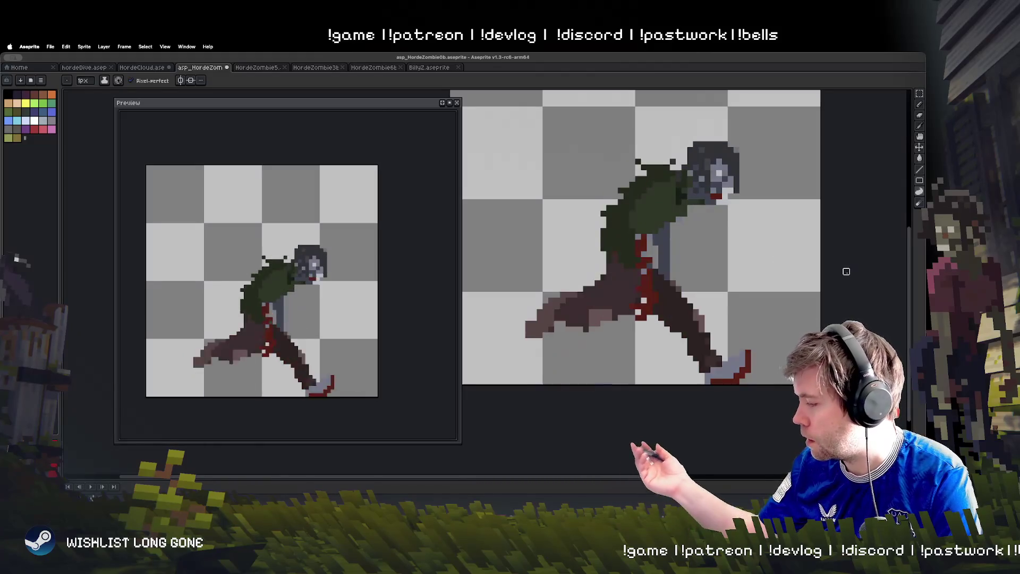
key(Return)
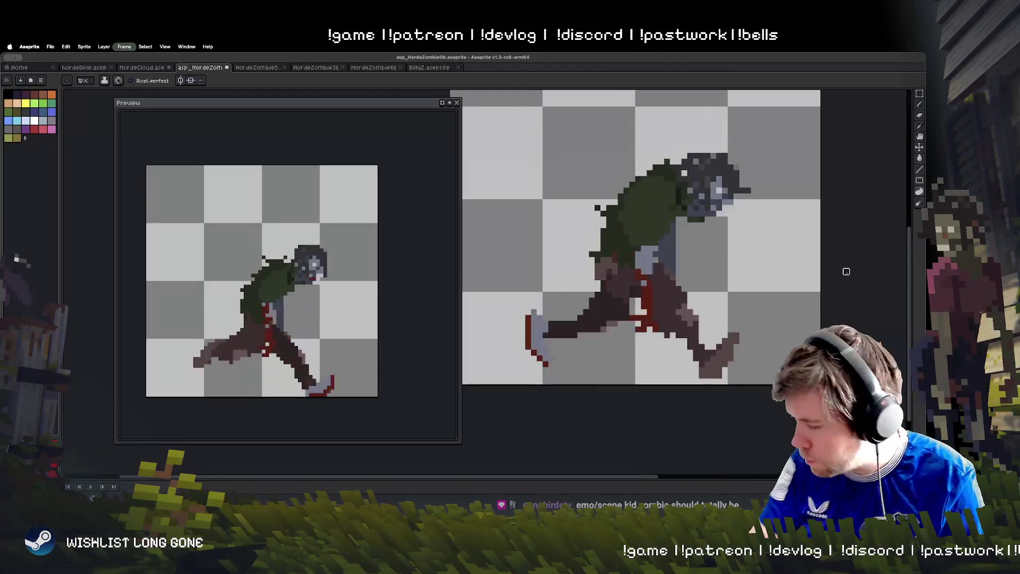
key(ctrl+s)
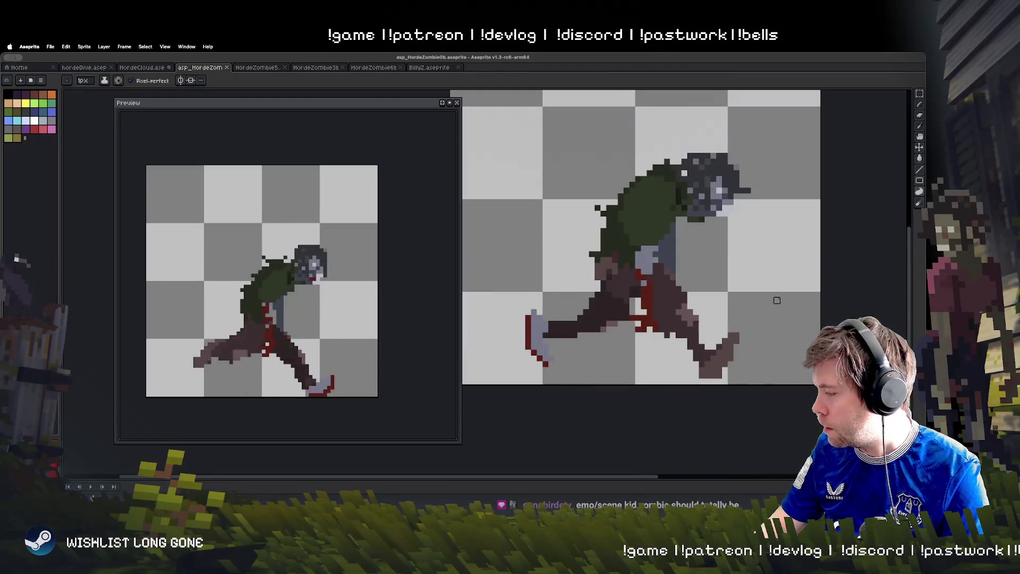
click(431, 69)
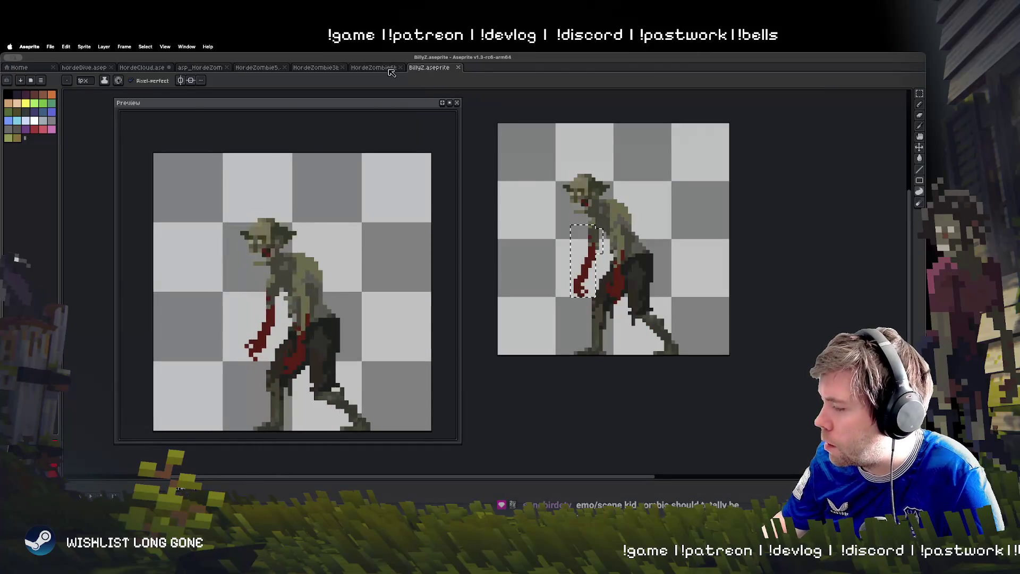
click(389, 71)
click(324, 69)
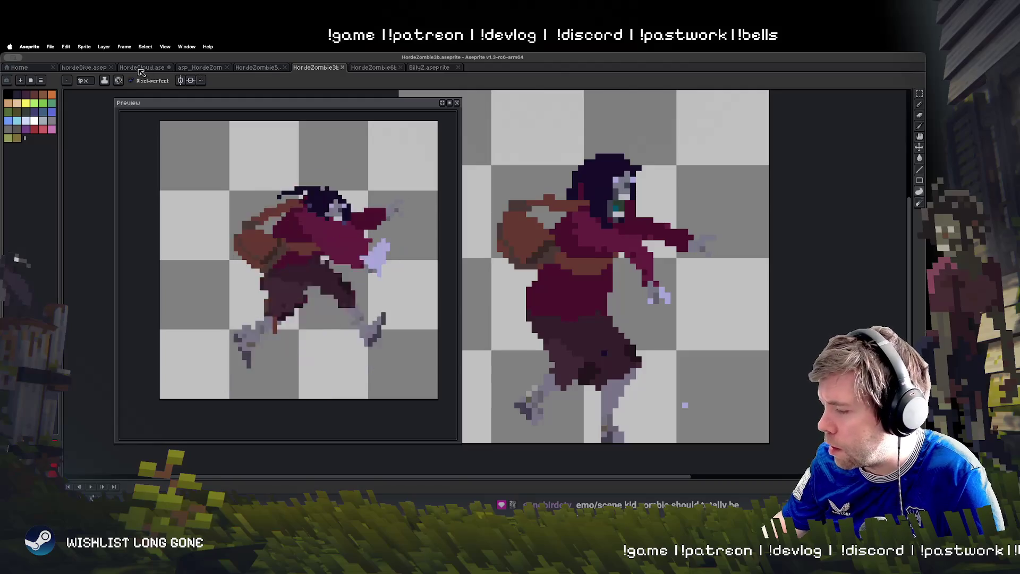
key(ctrl+shift+Tab)
key(ctrl+shift+Tab)
key(ctrl+shift+Tab)
key(ctrl+Tab)
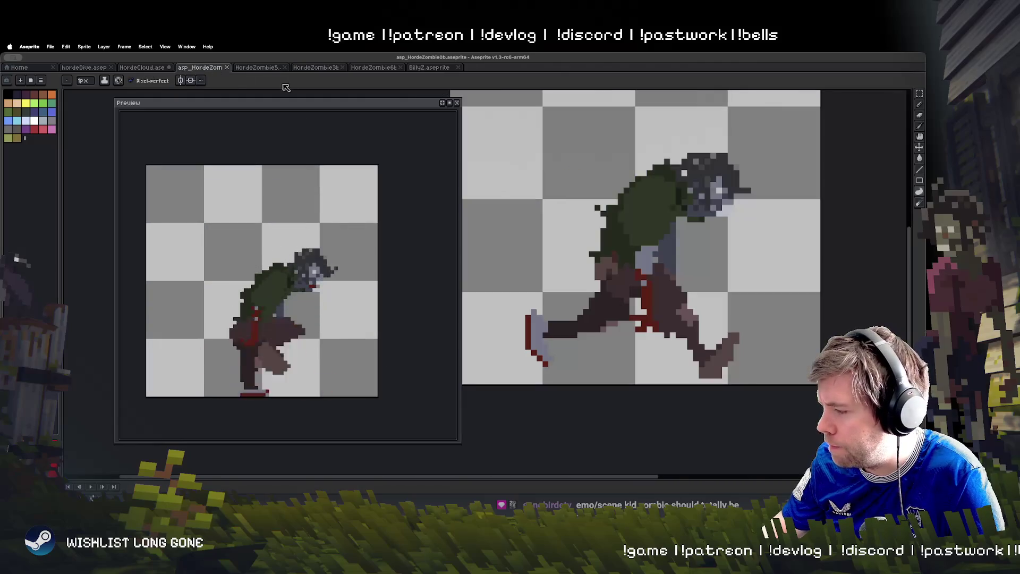